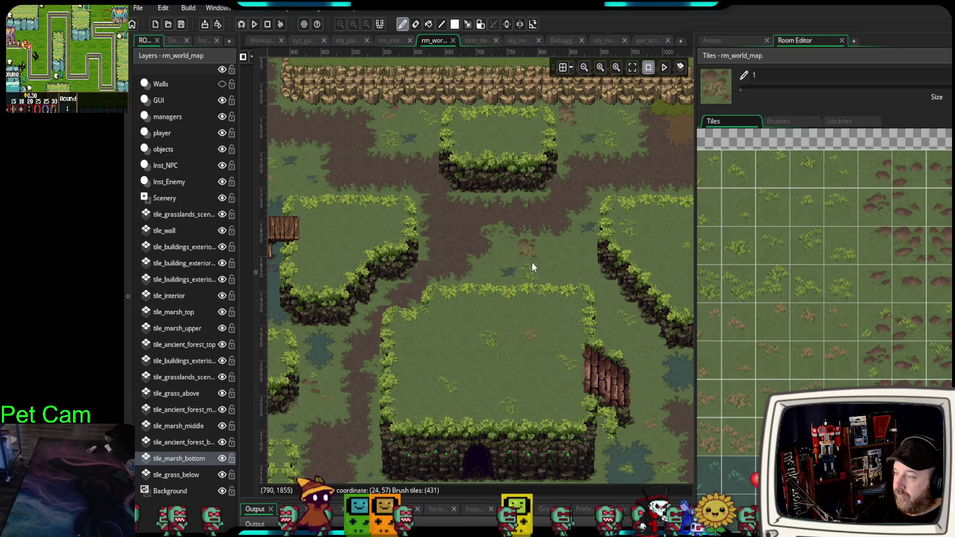
Paint grass over the small dirt patch in the marsh on tile_marsh_bottom.
left_click(487, 274)
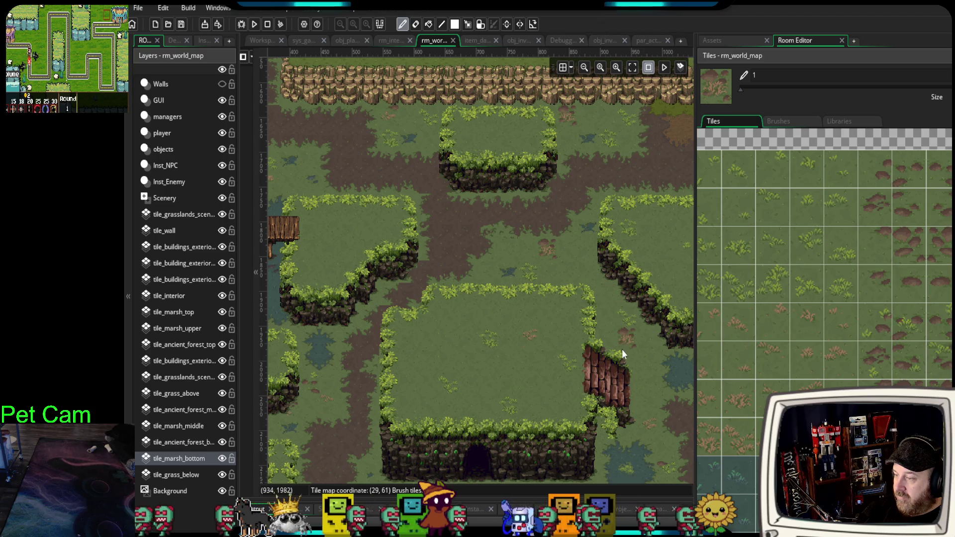
left_click_drag(623, 348, 545, 318)
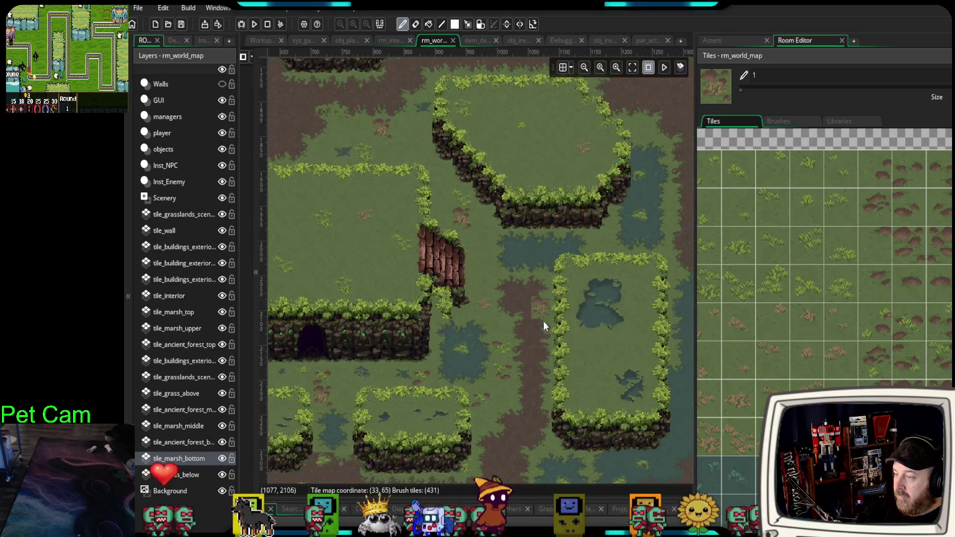
mouse_move(504, 399)
left_mouse_down()
mouse_move(493, 350)
mouse_move(434, 299)
left_mouse_up()
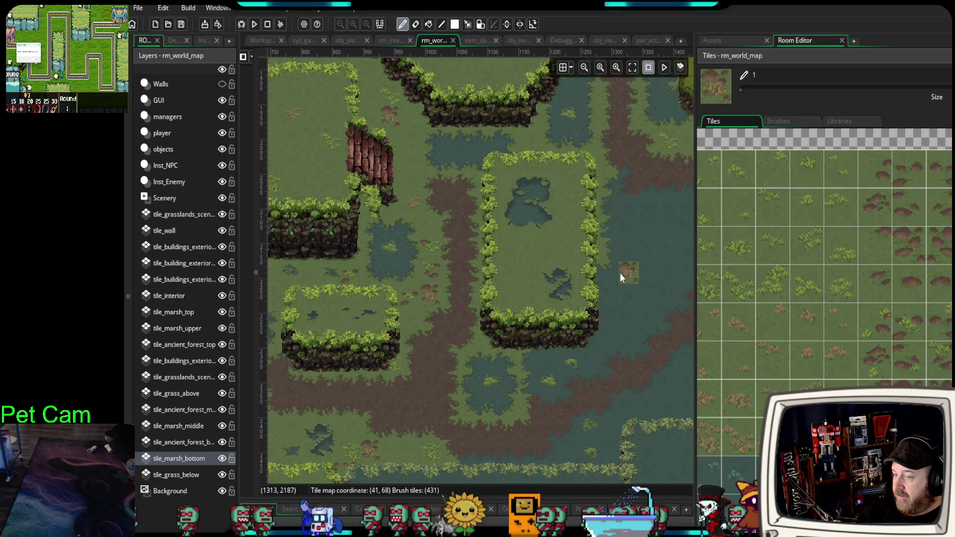
left_click_drag(619, 277, 614, 274)
scroll(825, 298, "down", 2)
scroll(824, 298, "down", 1)
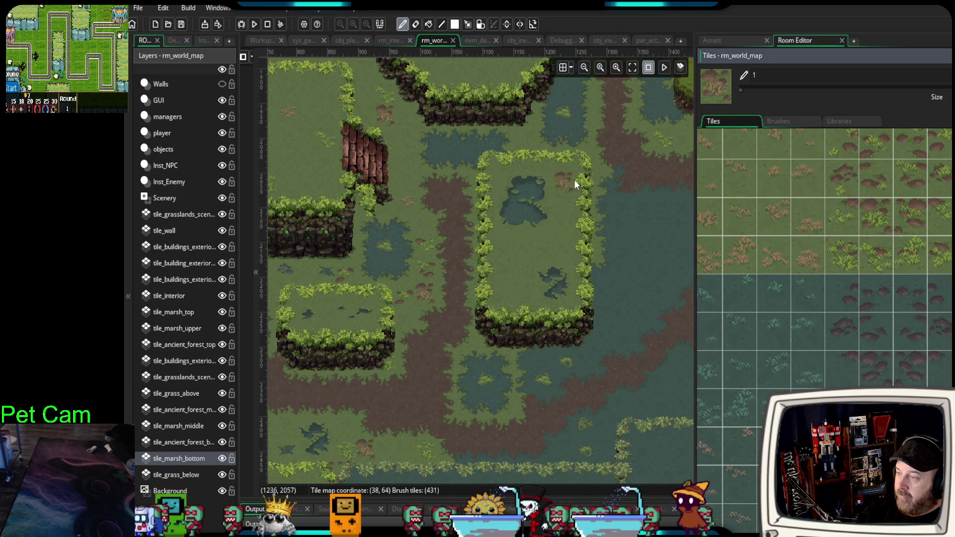
Pan and zoom out to review the map, then select the tile_marsh_top layer.
scroll(567, 249, "up", 5)
scroll(568, 327, "right", 2)
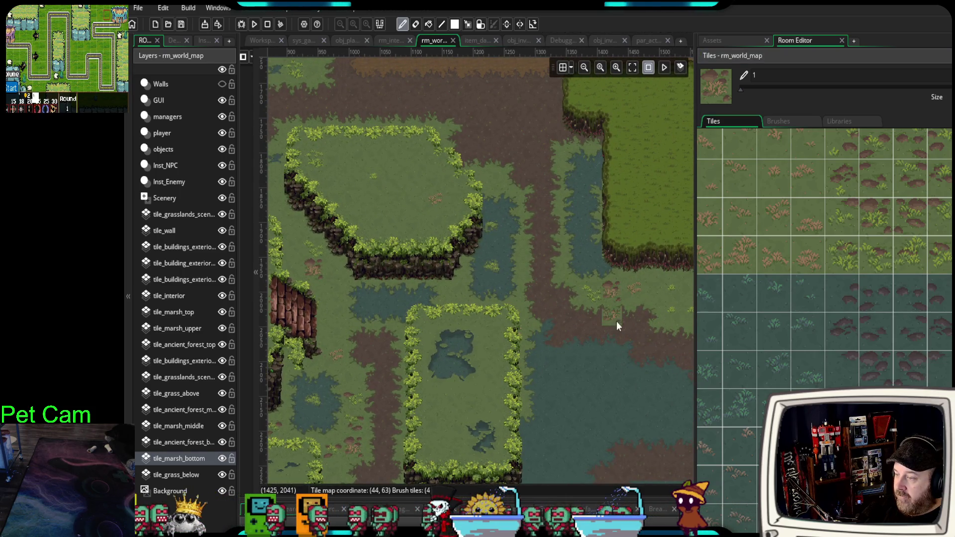
scroll(612, 321, "right", 3)
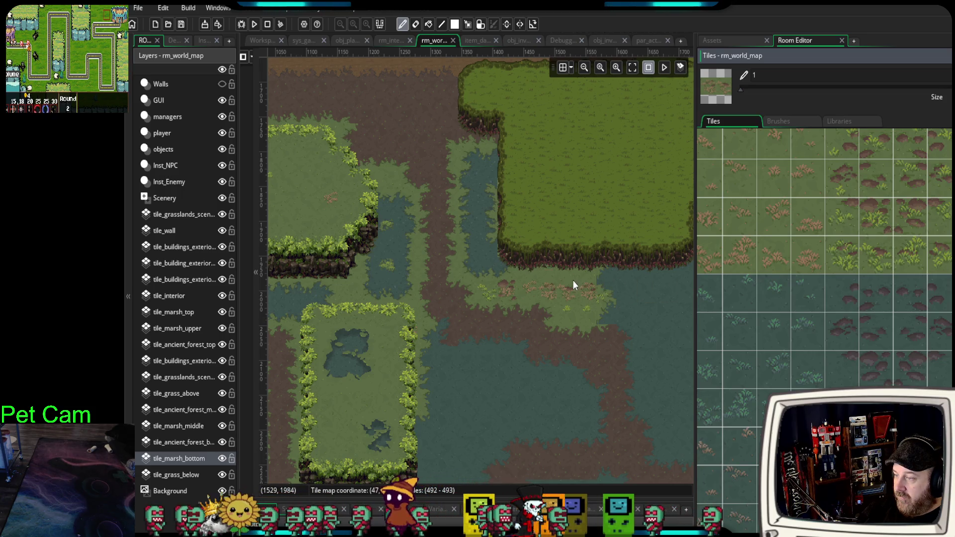
scroll(413, 227, "down", 3)
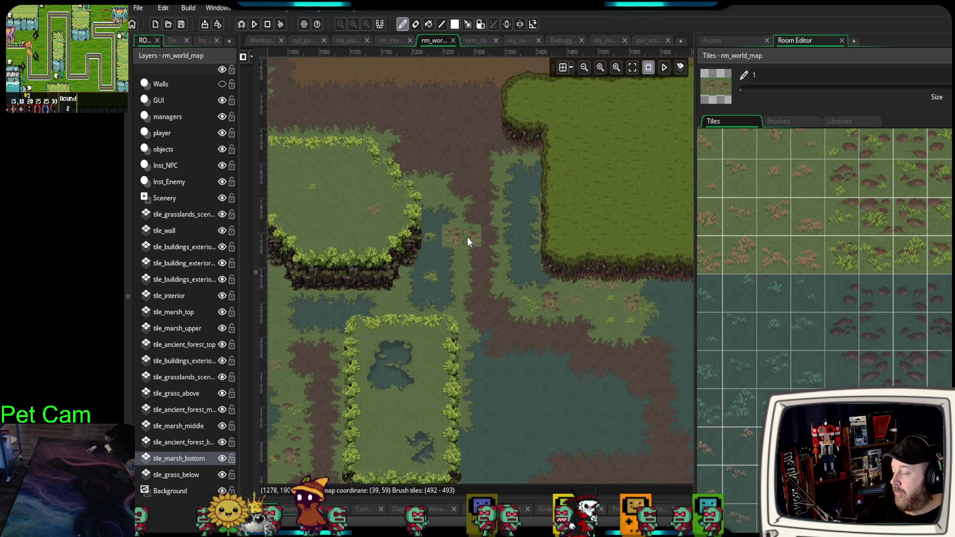
scroll(455, 237, "left", 5)
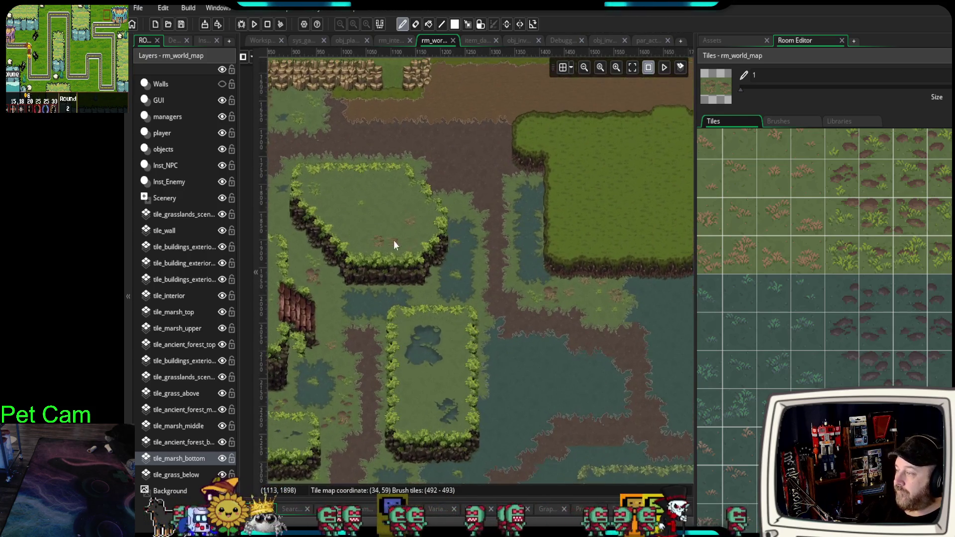
scroll(576, 292, "down", 1)
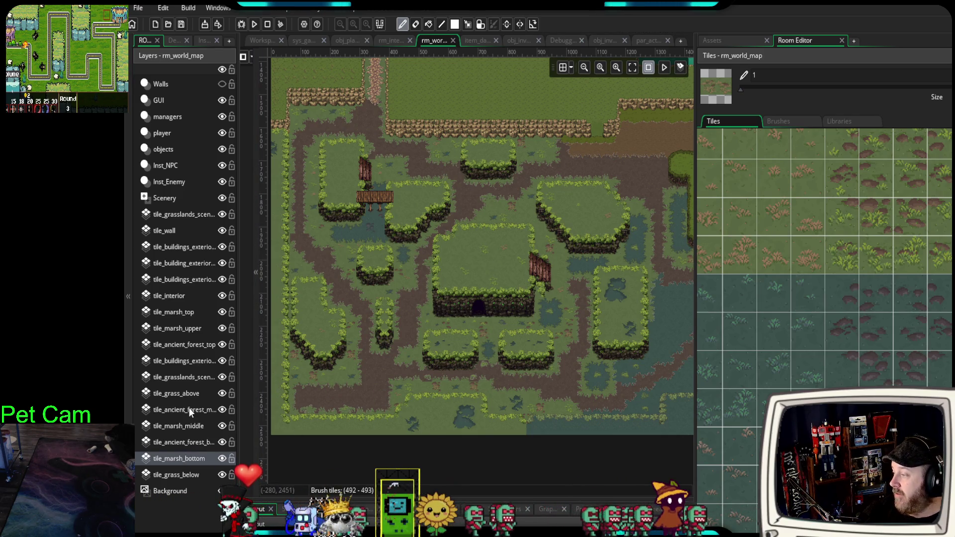
left_click(183, 310)
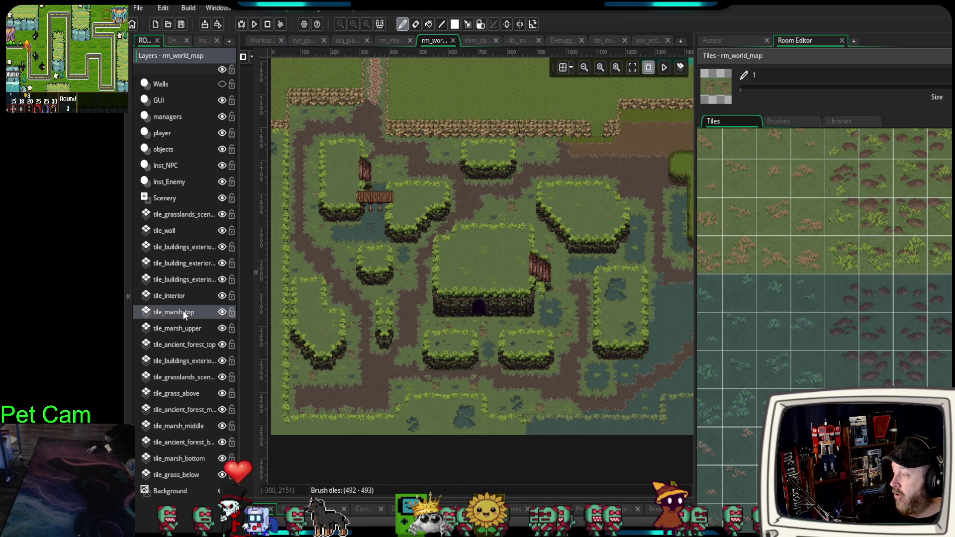
Make tile_marsh_upper the active layer and zoom in on the hedge clearing.
left_click(183, 324)
scroll(450, 294, "up", 3)
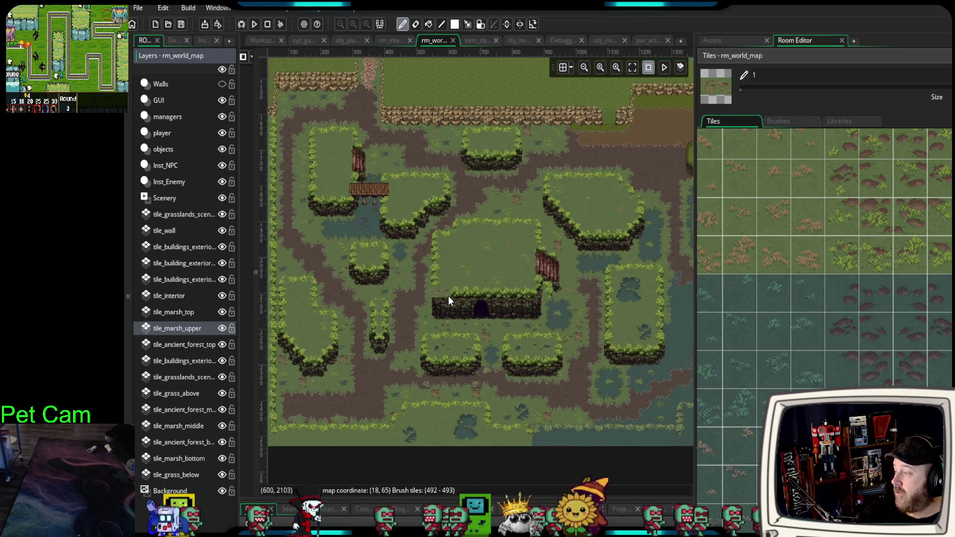
scroll(364, 342, "up", 3)
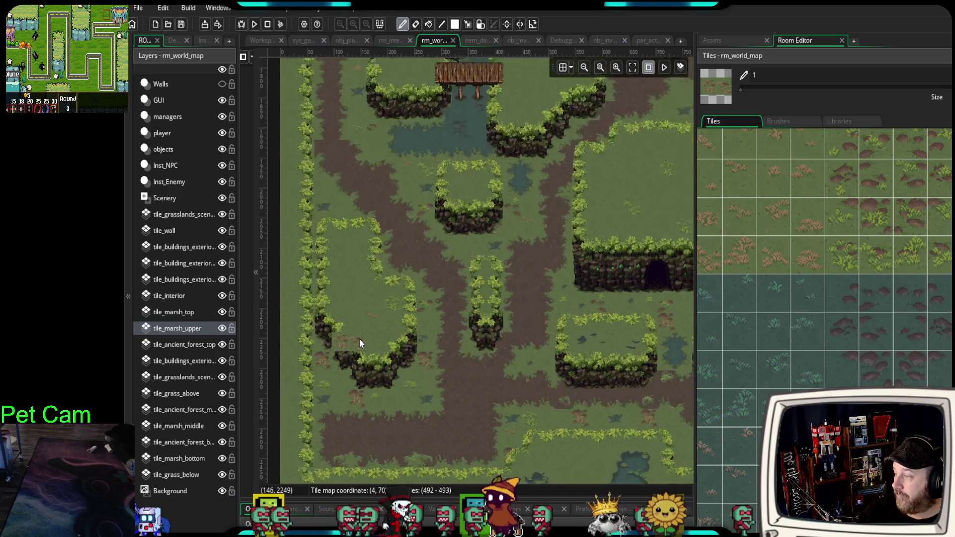
left_click_drag(364, 345, 397, 354)
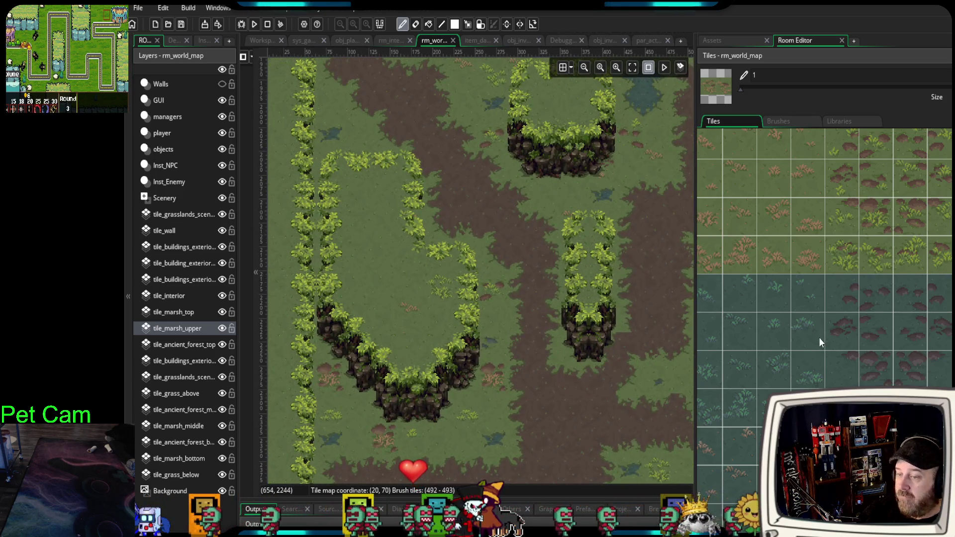
scroll(819, 338, "up", 3)
scroll(824, 299, "up", 3)
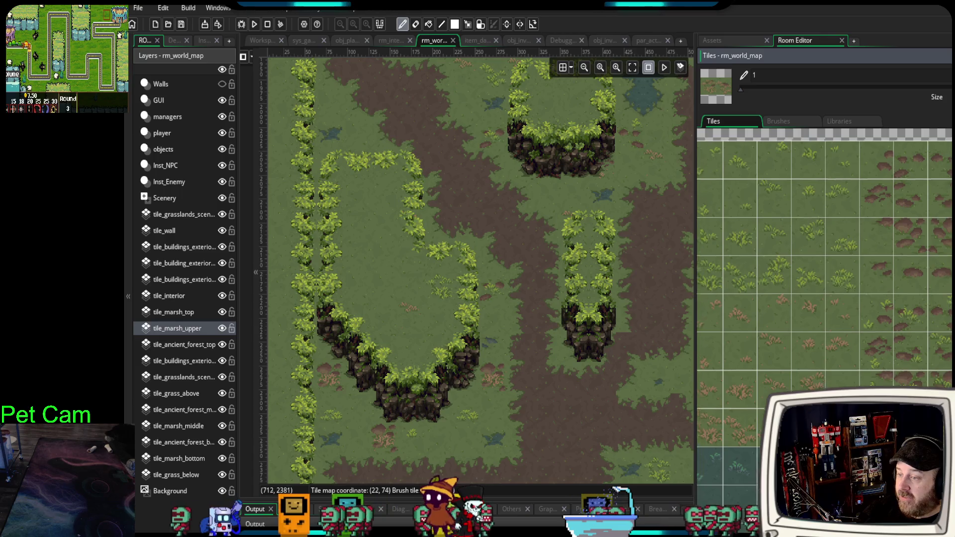
Choose a 2x2 dirt-tuft brush and paint tufts across the hedge clearing.
left_click_drag(724, 438, 748, 443)
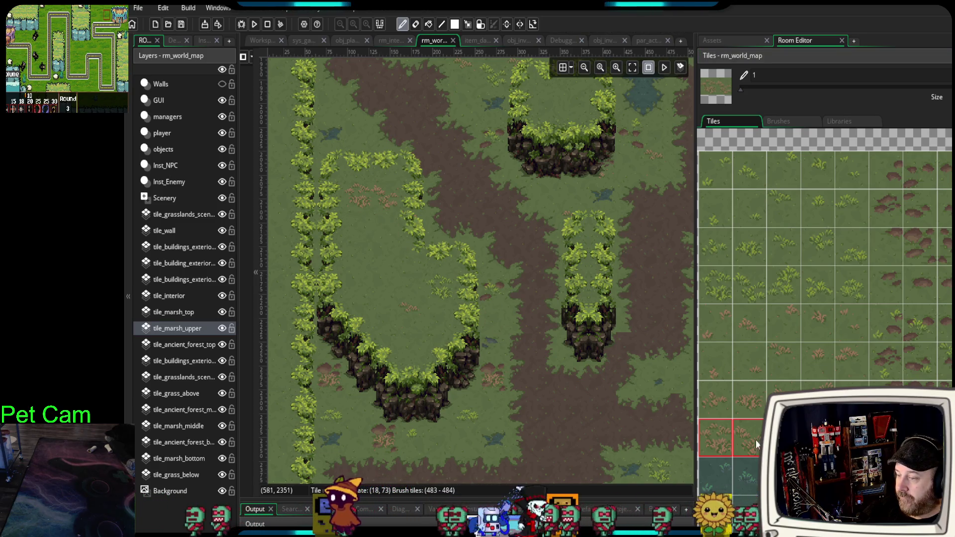
left_click_drag(783, 330, 818, 401)
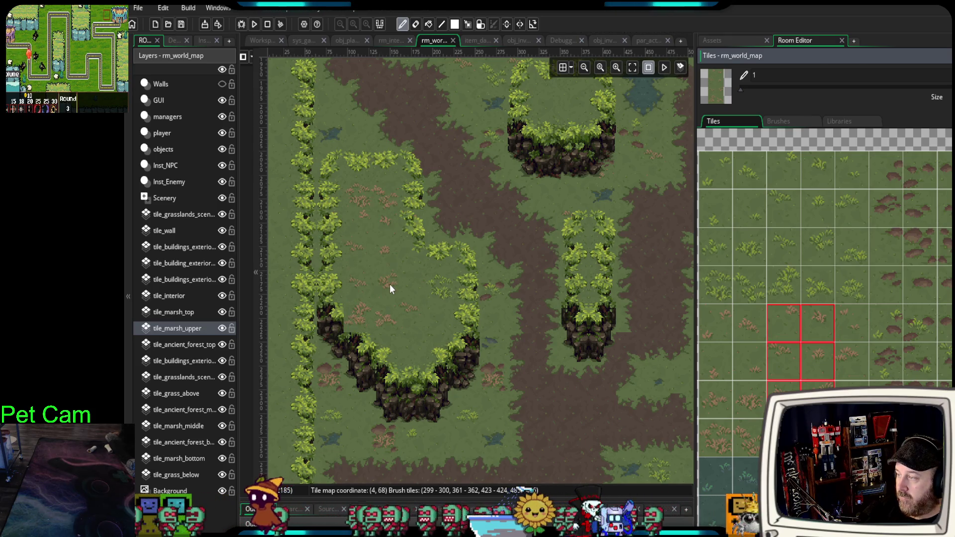
left_click_drag(784, 383, 818, 438)
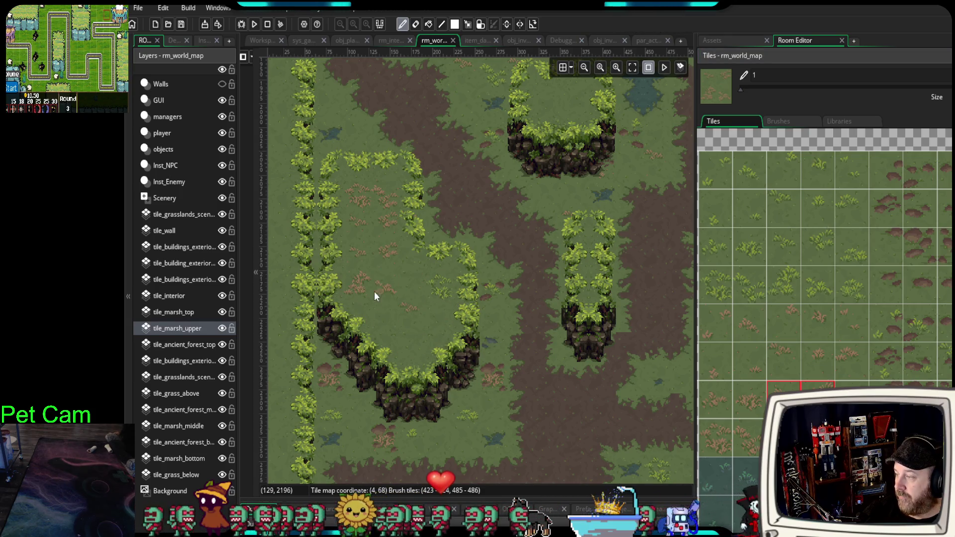
left_click_drag(381, 291, 407, 328)
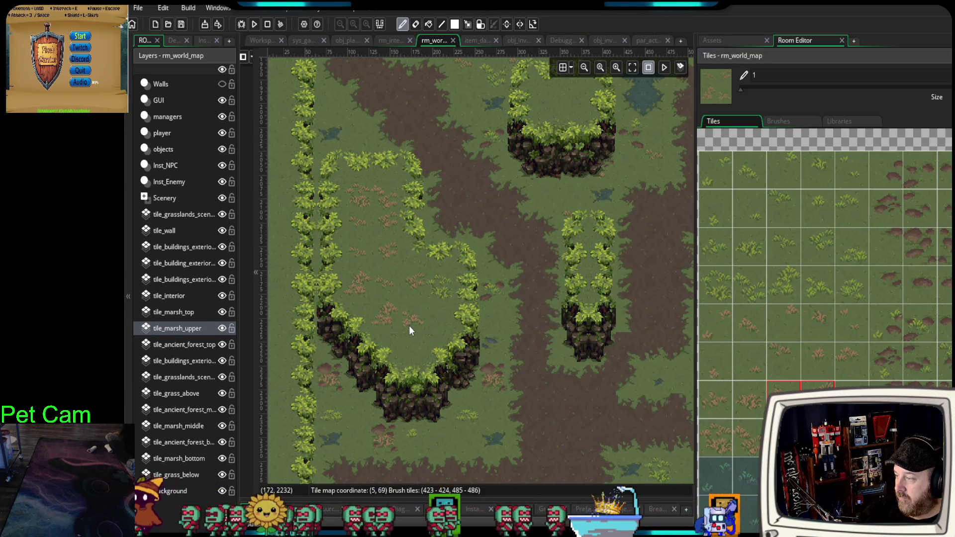
left_click(431, 327)
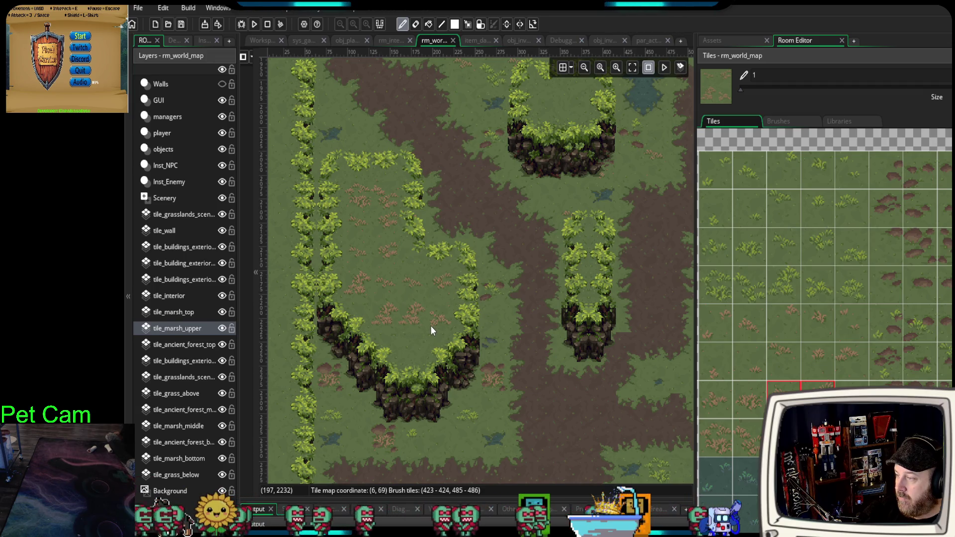
Stamp a single dirt-tuft tile onto the grass in the clearing.
left_click(784, 398)
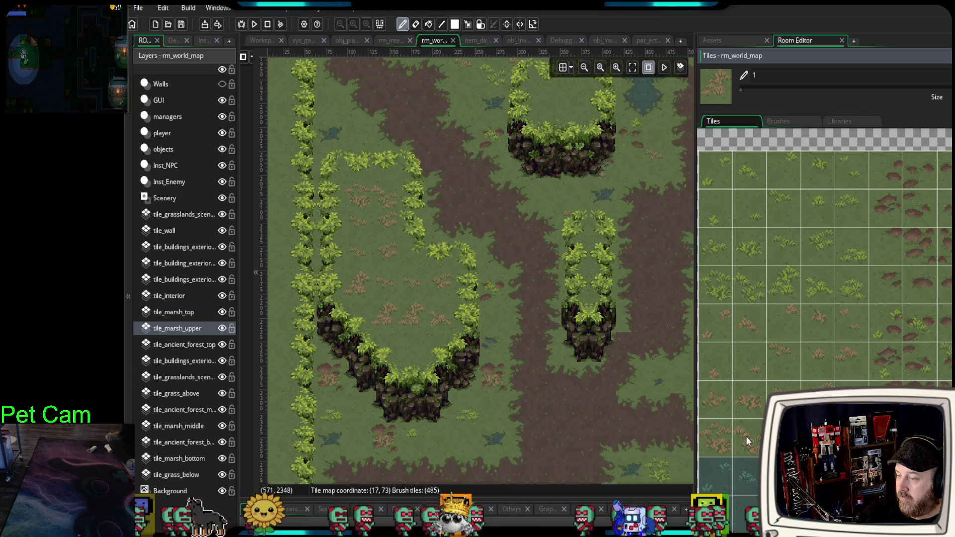
left_click(412, 340)
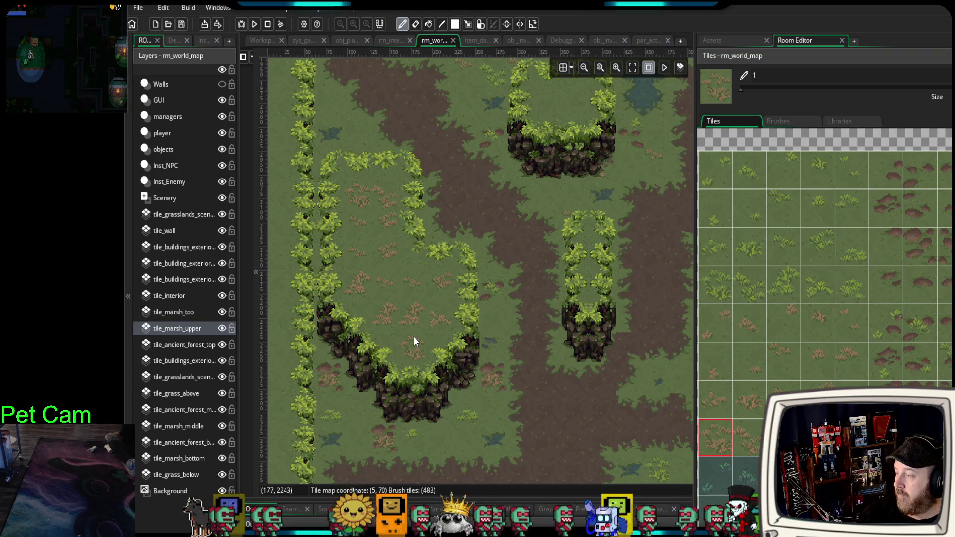
mouse_move(432, 261)
left_mouse_down()
mouse_move(580, 327)
mouse_move(556, 300)
mouse_move(538, 228)
mouse_move(526, 219)
left_mouse_up()
scroll(527, 220, "up", 5)
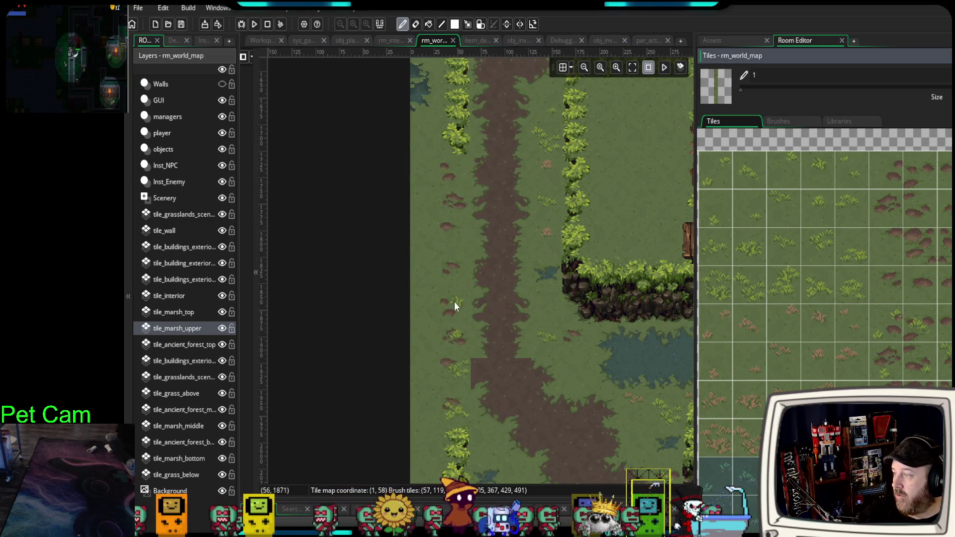
Paint grass and dirt patches beside the hedge at the map's left edge.
left_click(413, 276)
scroll(433, 384, "down", 3)
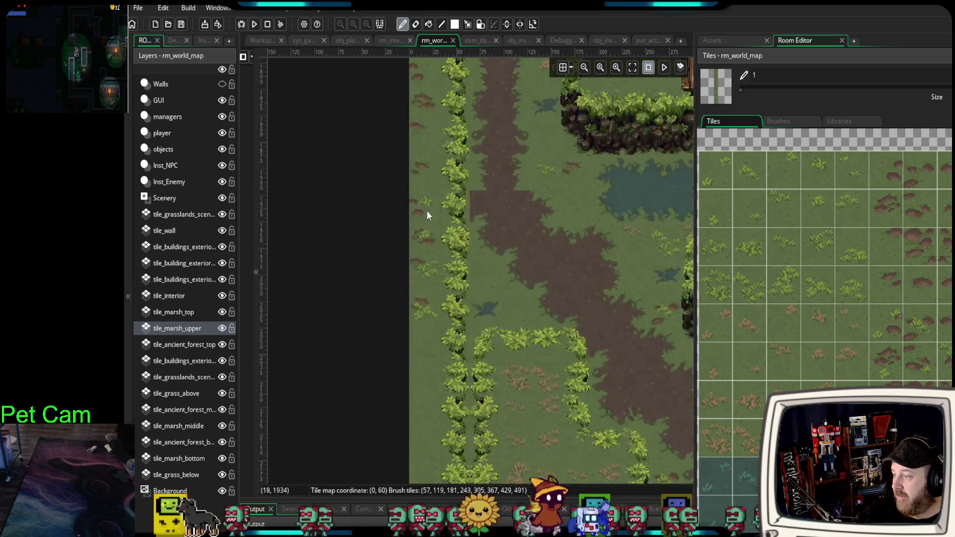
scroll(420, 371, "down", 2)
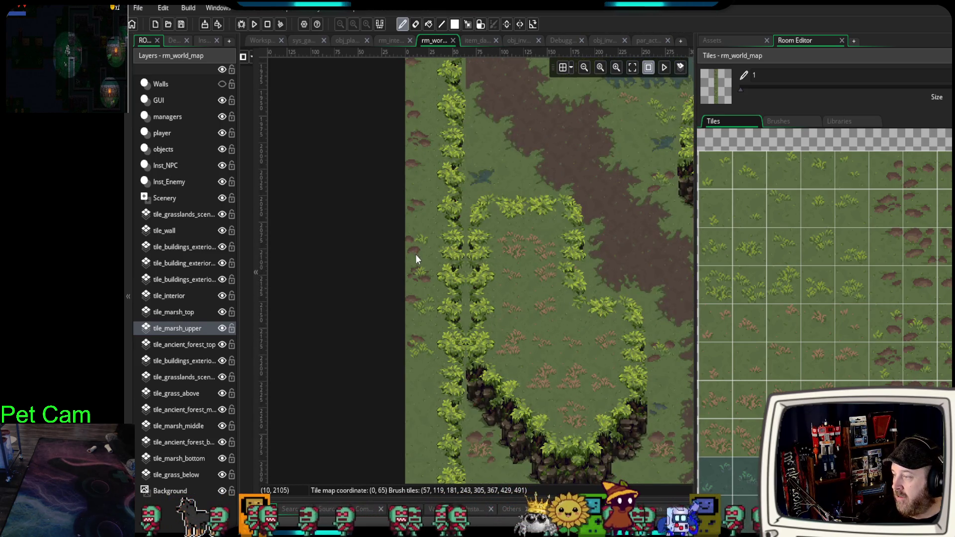
scroll(420, 255, "down", 3)
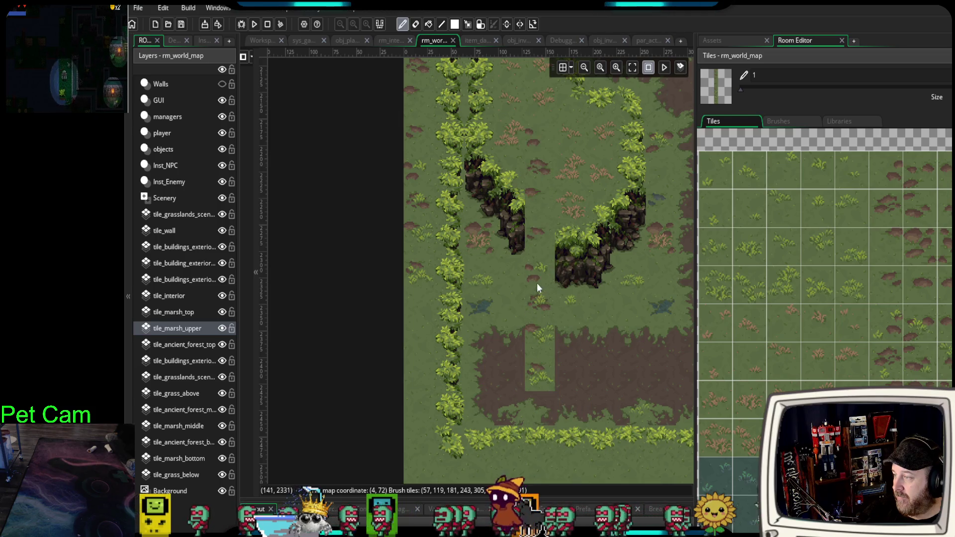
scroll(532, 272, "down", 2)
Choose a two-row tile range, then a single dirt tile, as the brush.
mouse_move(531, 270)
left_mouse_down()
mouse_move(512, 479)
mouse_move(503, 360)
mouse_move(503, 369)
left_mouse_up()
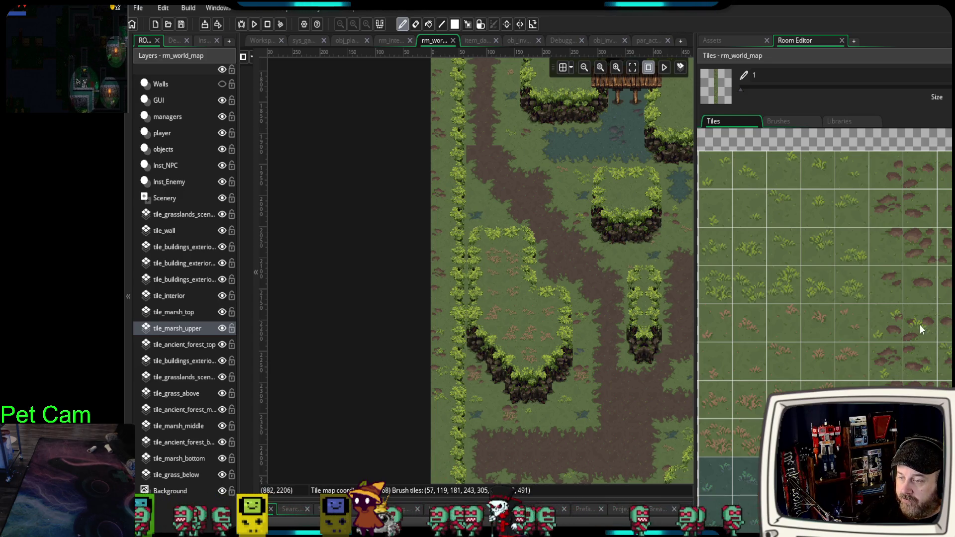
left_click_drag(946, 330, 945, 365)
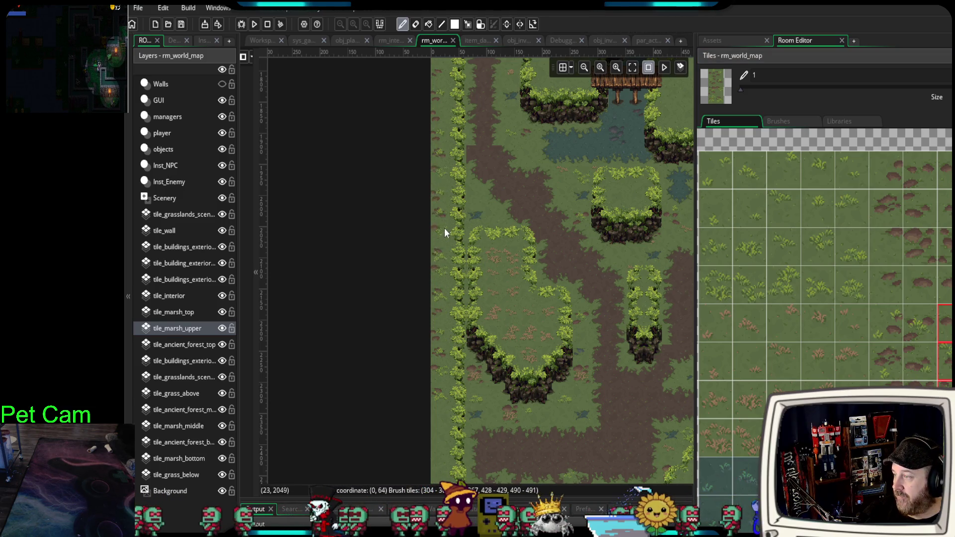
left_click_drag(444, 228, 432, 327)
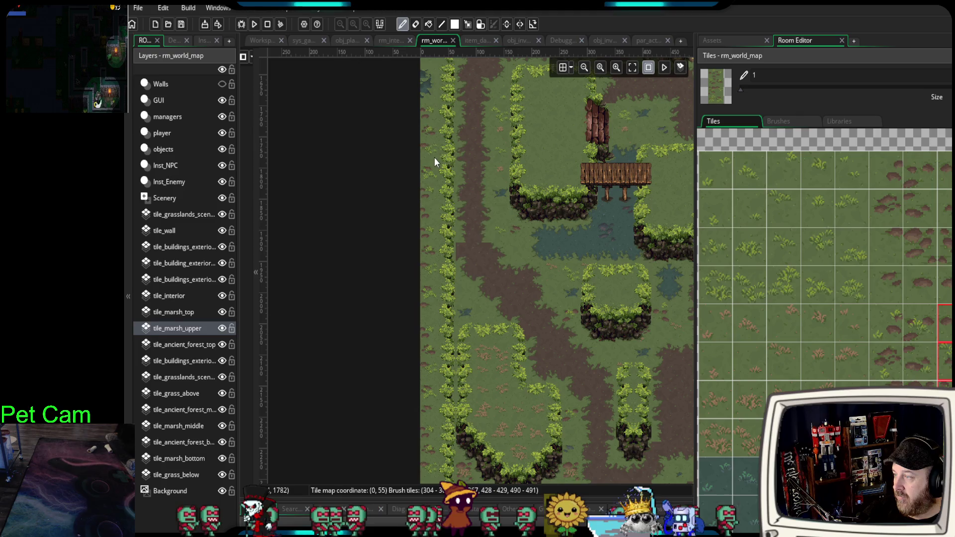
left_click(438, 259, "ctrl")
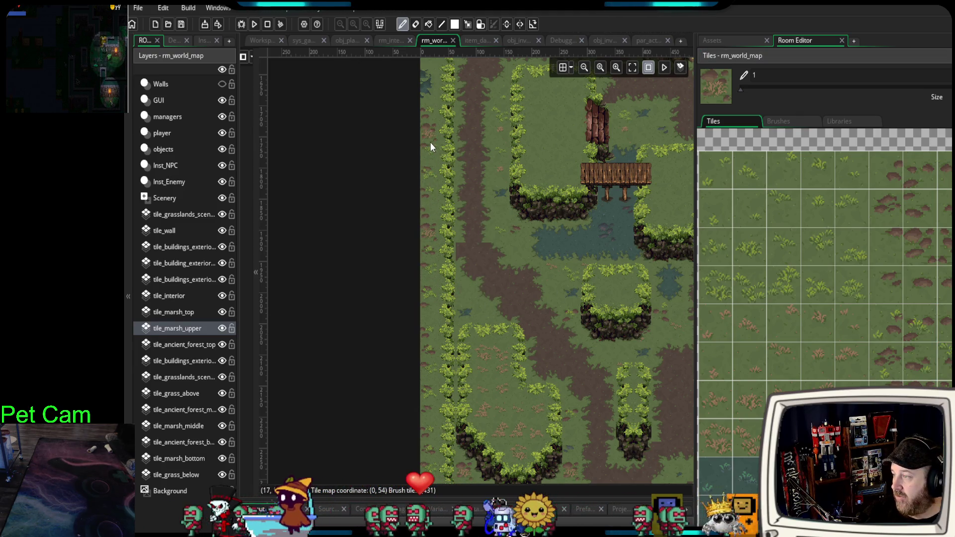
scroll(434, 422, "down", 5)
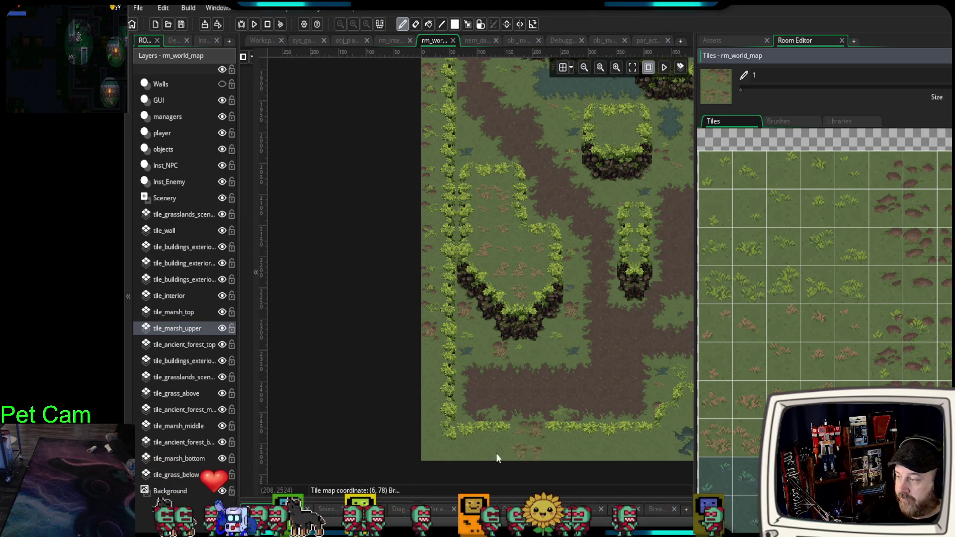
Paint dirt-speck grass tiles up the left edge, undoing stray grass patches in the dirt.
left_click(427, 451)
mouse_move(426, 450)
left_mouse_down()
mouse_move(422, 386)
mouse_move(422, 402)
left_mouse_up()
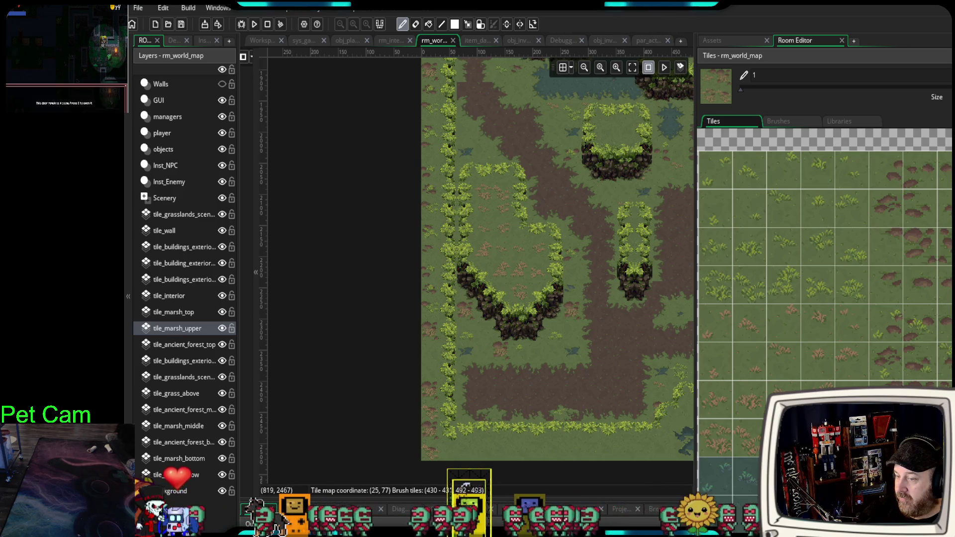
left_click_drag(517, 400, 534, 390)
scroll(527, 404, "up", 3)
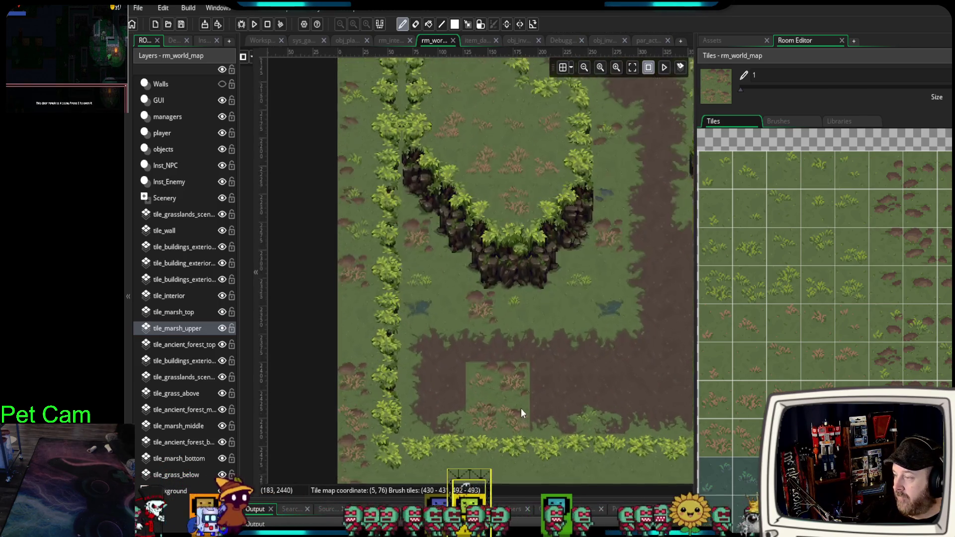
key("ctrl+z")
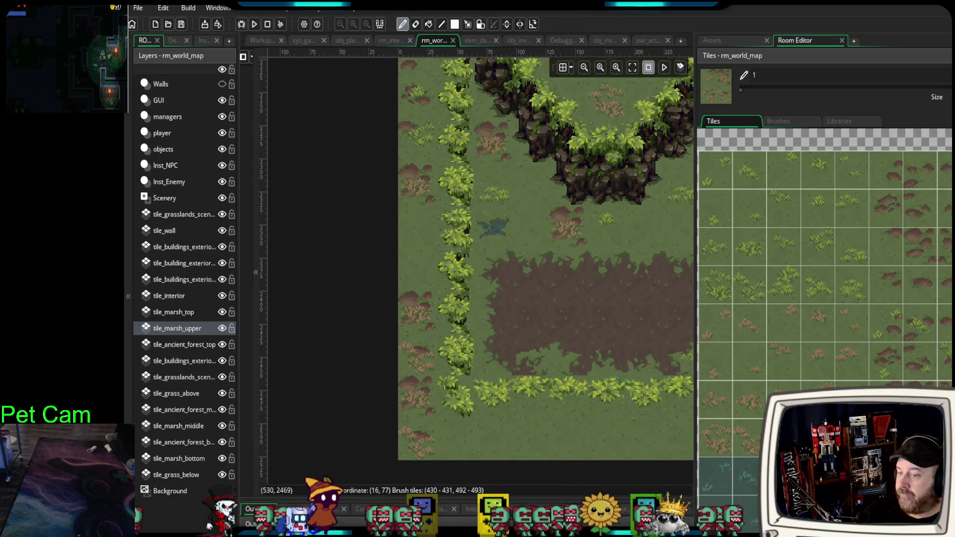
left_click_drag(607, 311, 646, 356)
scroll(545, 381, "down", 2)
scroll(599, 362, "up", 2)
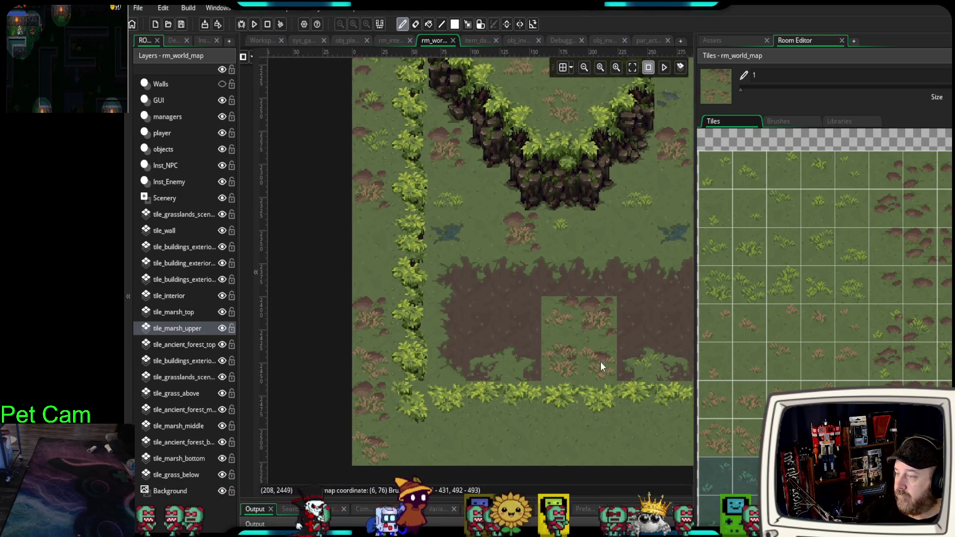
key("ctrl+z")
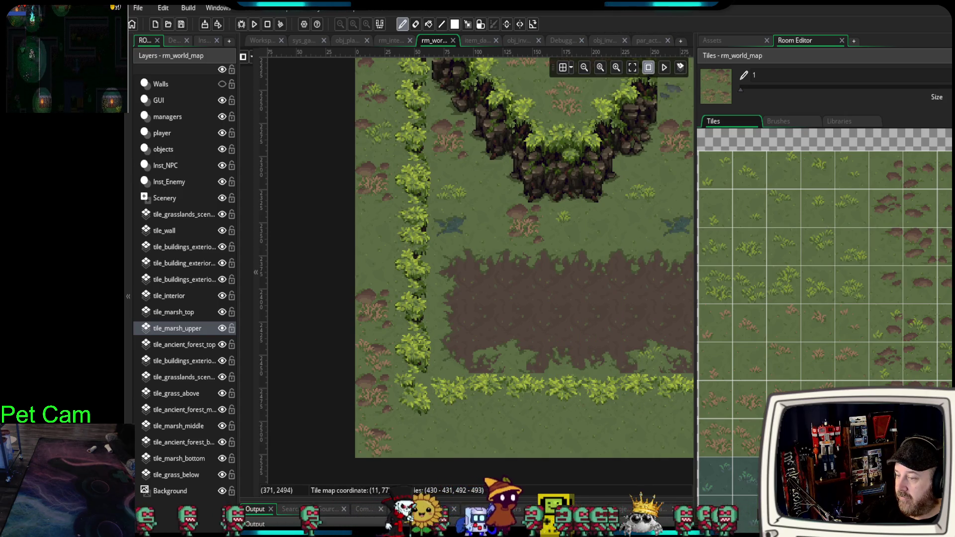
Add grass tuft and brown sprig tiles, undoing grass painted over the hedge bushes.
left_click(611, 229)
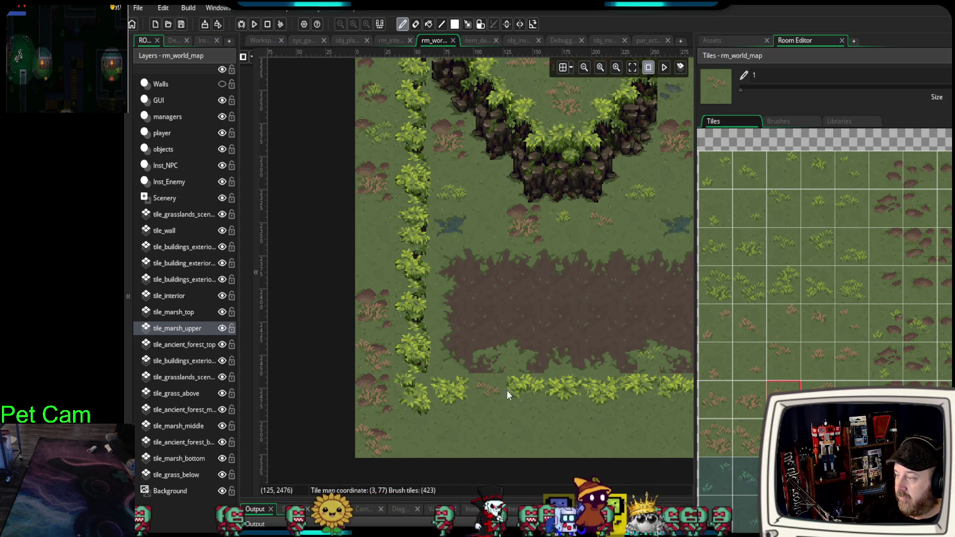
scroll(631, 375, "up", 2)
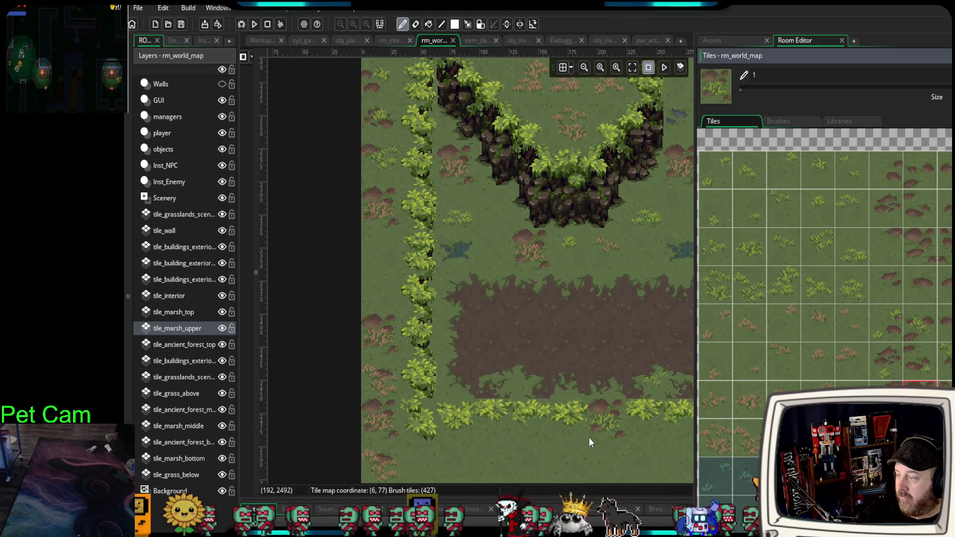
left_click_drag(418, 311, 418, 330)
key("ctrl+z")
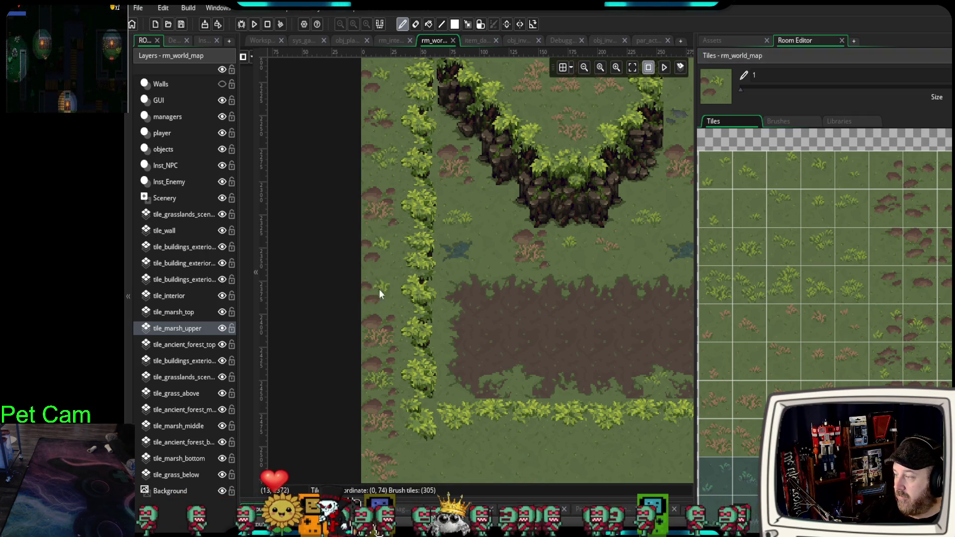
Place a dirt mound tile near the map's bottom edge.
left_click(944, 281)
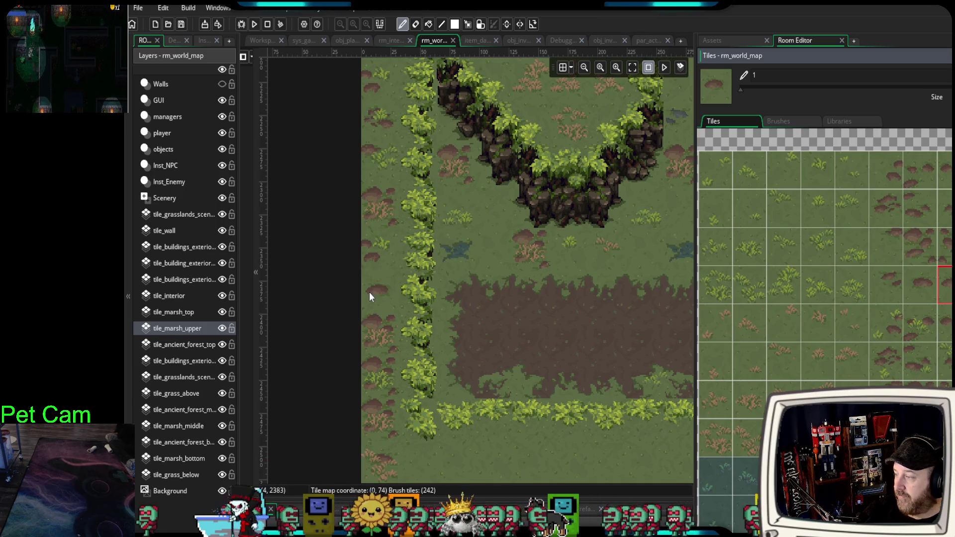
left_click(423, 381)
scroll(428, 388, "down", 3)
scroll(428, 388, "right", 2)
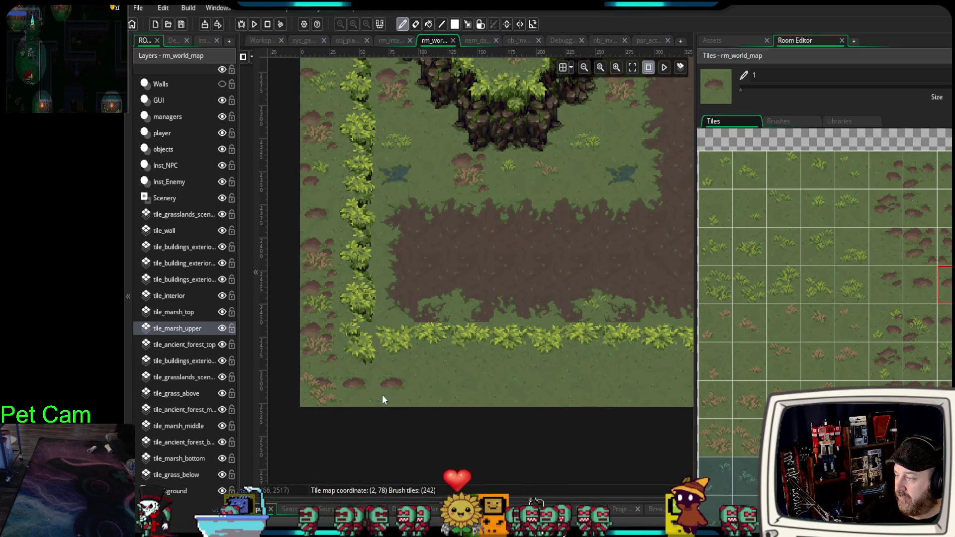
left_click(920, 246)
left_click(404, 378)
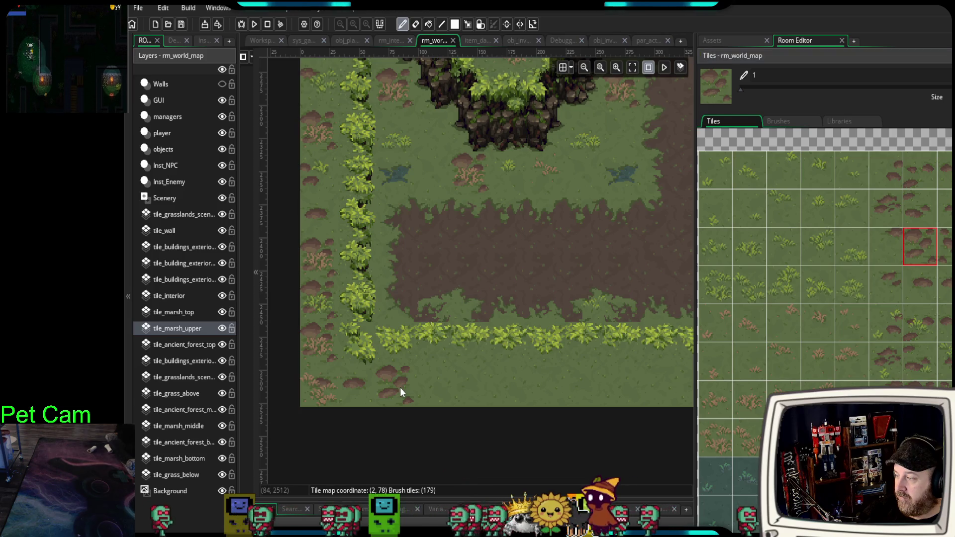
scroll(434, 388, "down", 2)
scroll(434, 388, "right", 2)
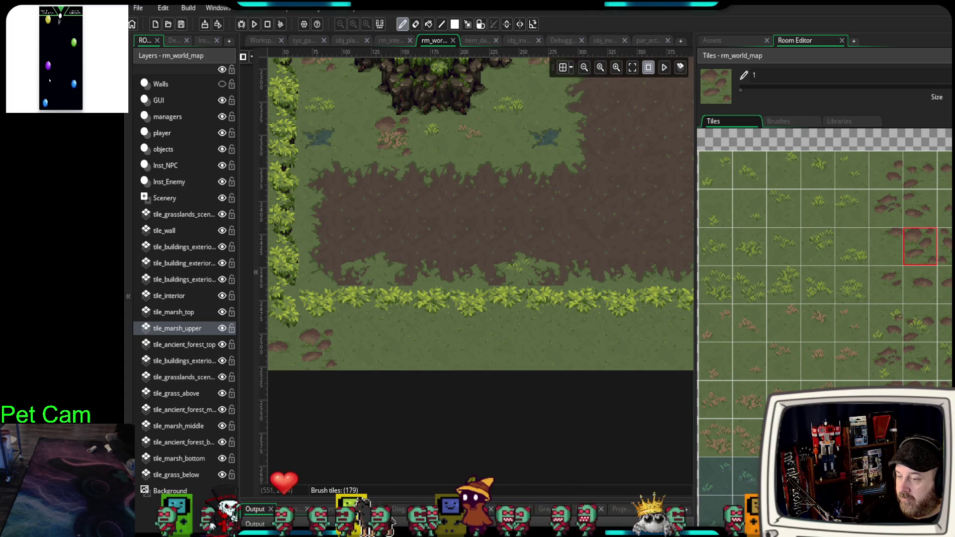
Paint grass tufts, reddish sprigs and fern tiles along the bottom strip.
mouse_move(349, 348)
left_mouse_down()
mouse_move(466, 361)
mouse_move(434, 360)
left_mouse_up()
left_click(715, 438)
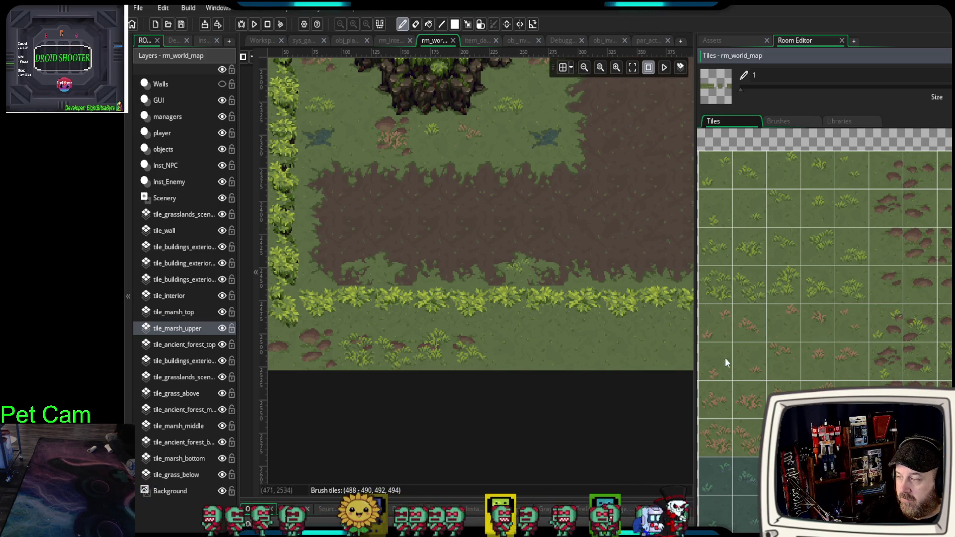
scroll(566, 349, "down", 2)
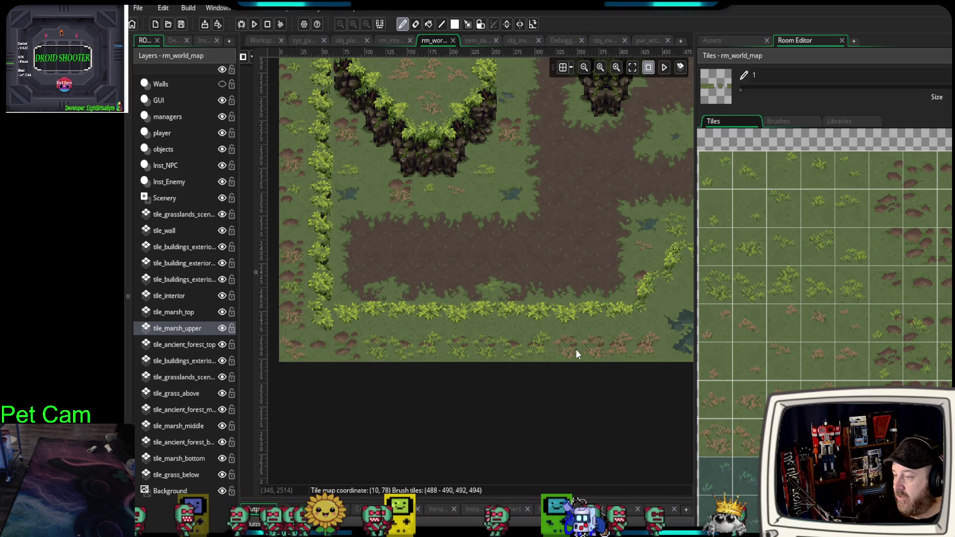
left_click_drag(575, 349, 439, 347)
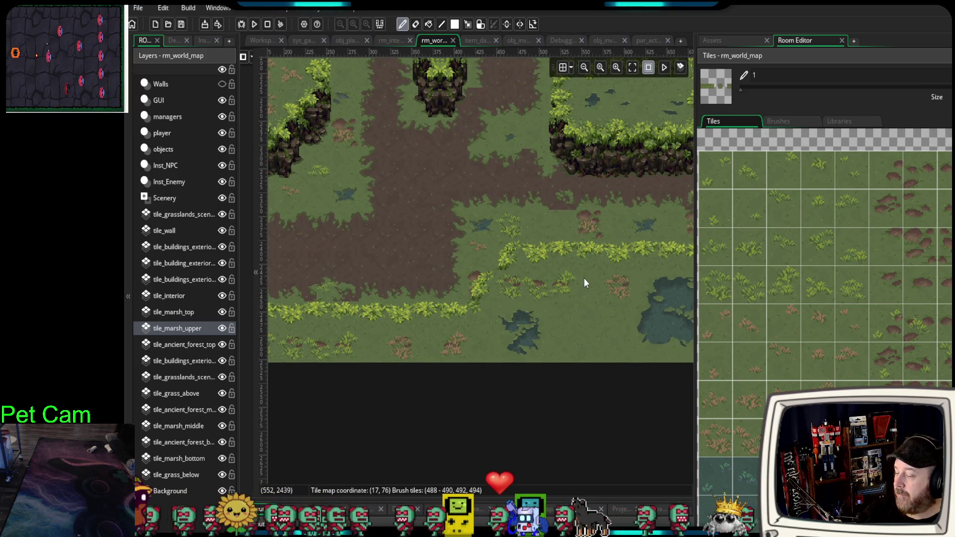
left_click(600, 282)
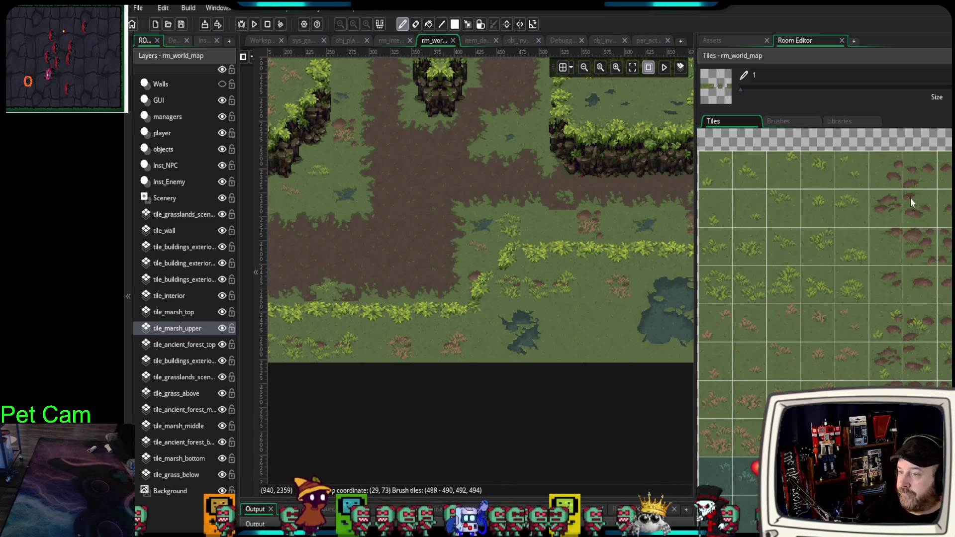
left_click_drag(889, 175, 928, 216)
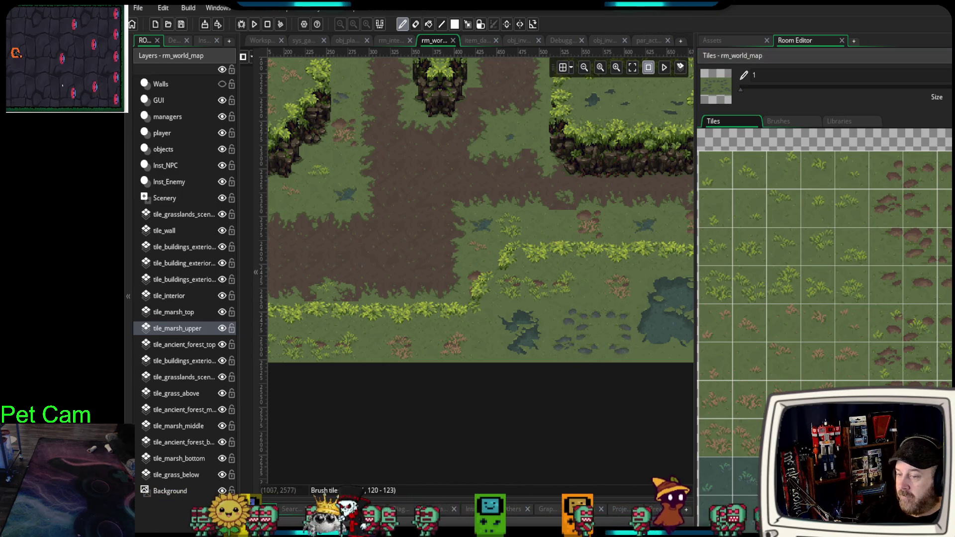
left_click(578, 345, "alt")
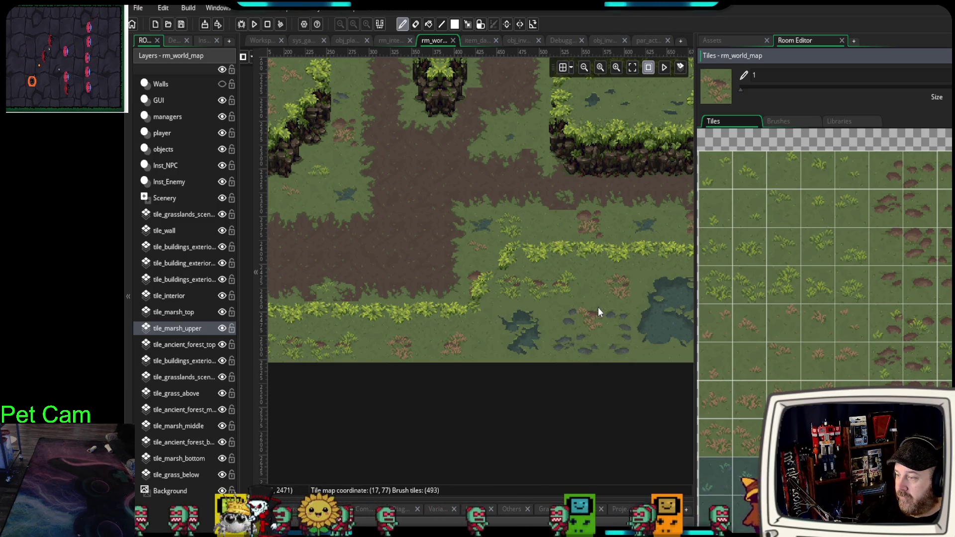
Pan toward the pond and try grass over the marsh water, then undo it.
scroll(479, 354, "up", 3)
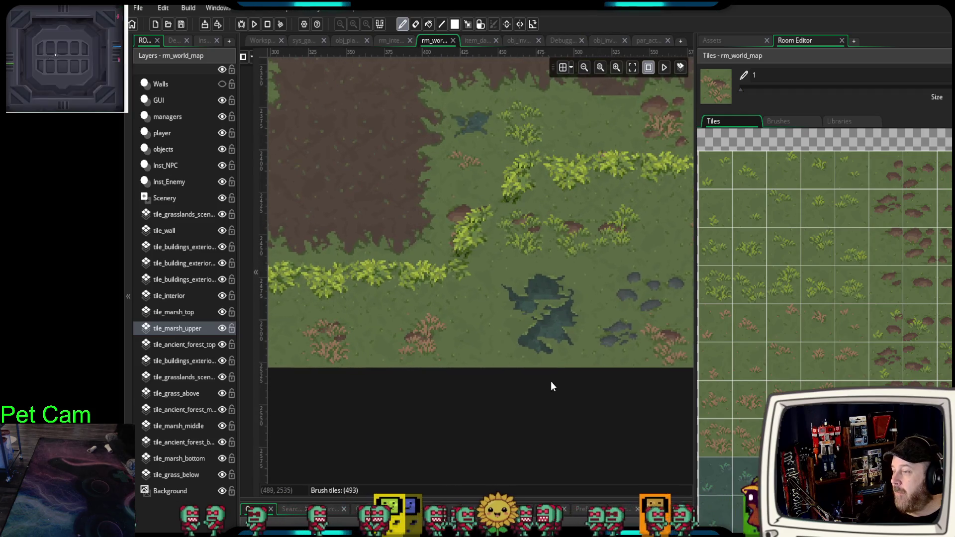
left_click_drag(556, 381, 470, 405)
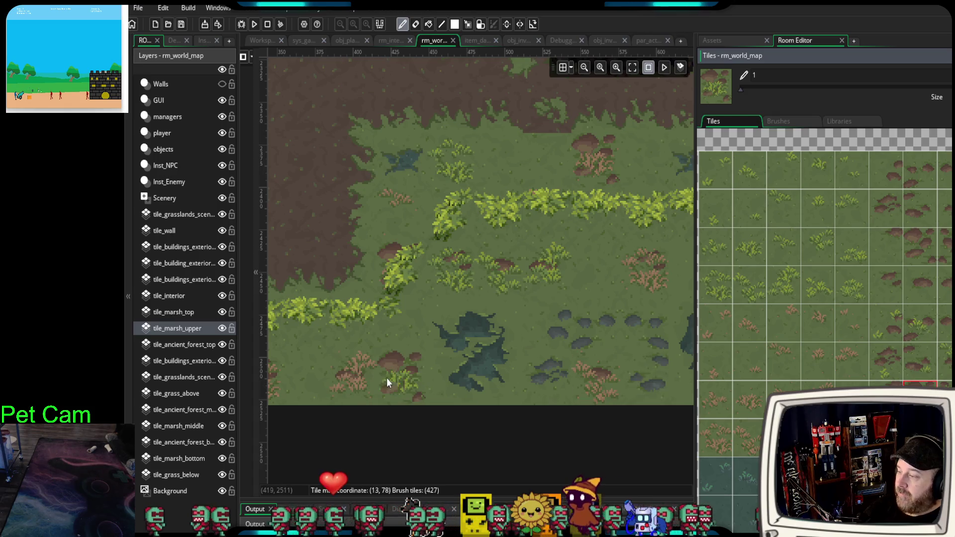
left_click_drag(365, 397, 589, 379)
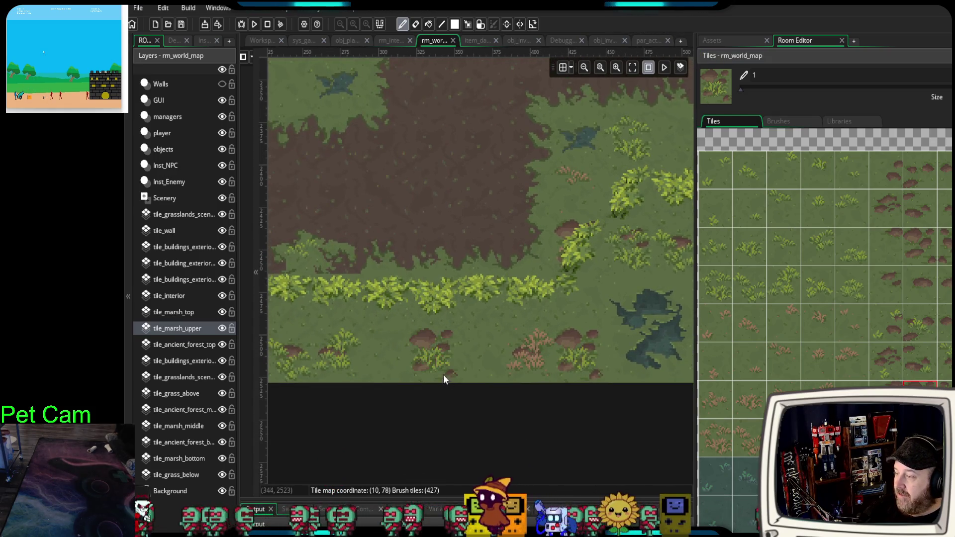
scroll(386, 366, "down", 3)
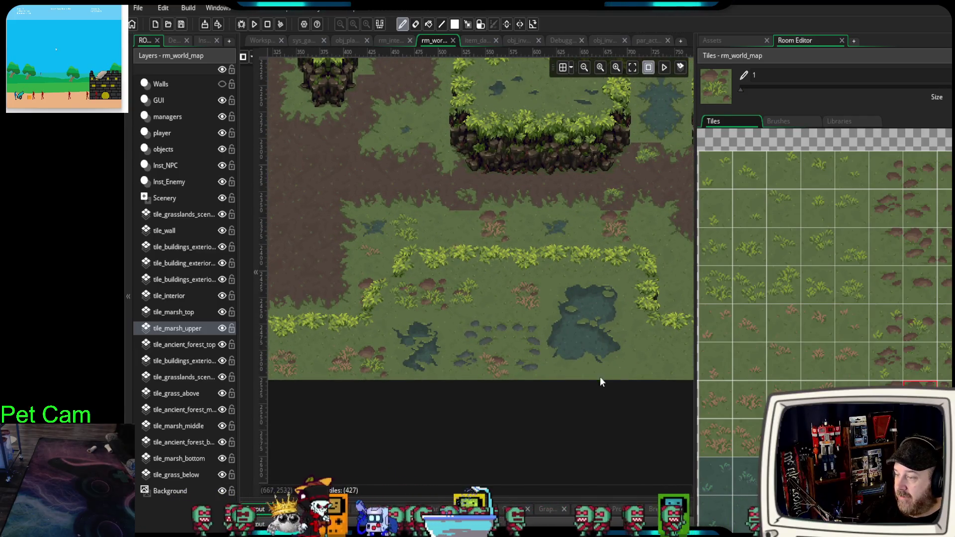
scroll(628, 372, "up", 3)
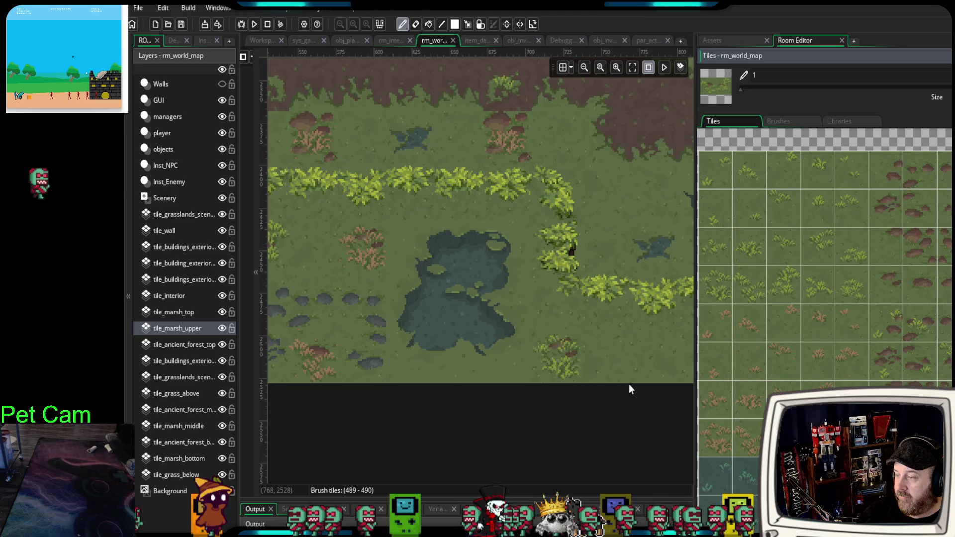
left_click_drag(629, 367, 472, 353)
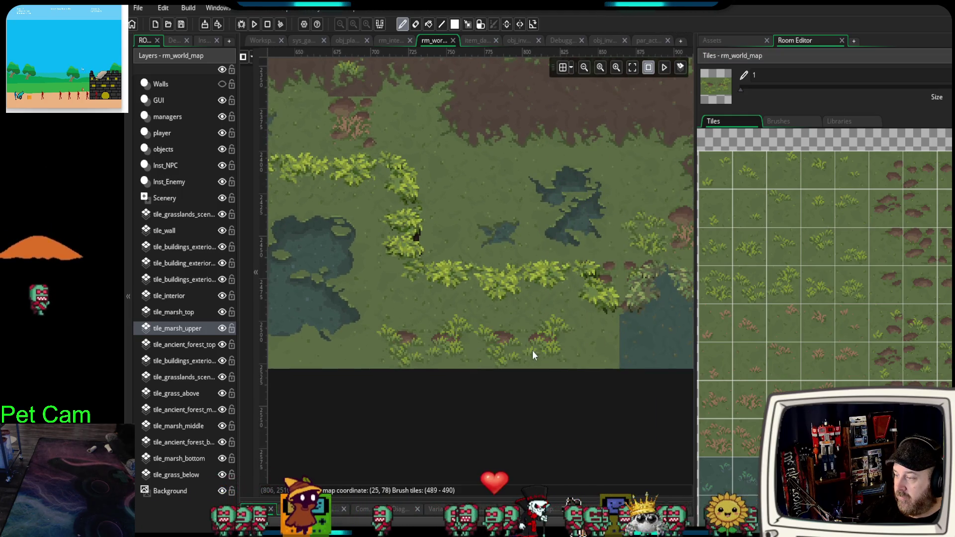
left_click_drag(533, 351, 629, 351)
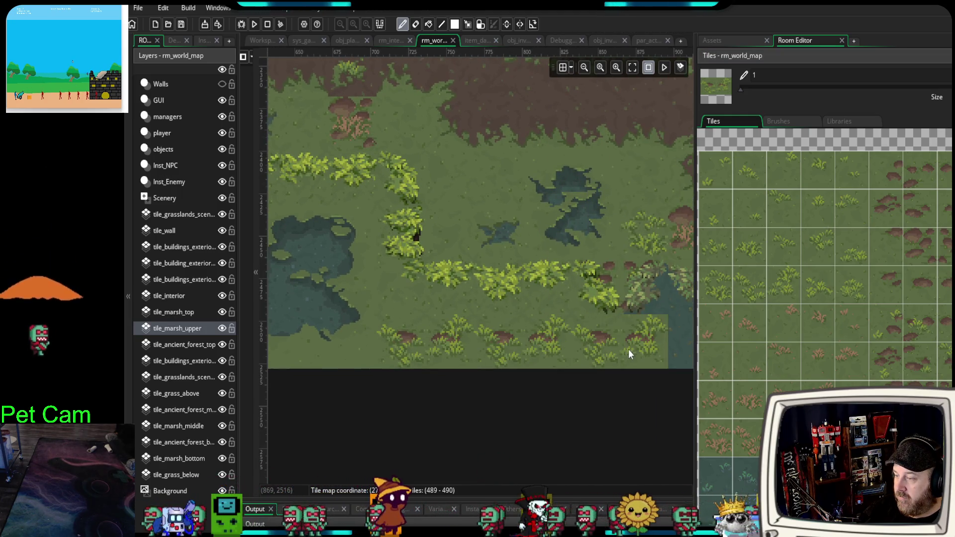
key("ctrl+z")
scroll(623, 380, "down", 2)
scroll(821, 298, "down", 1)
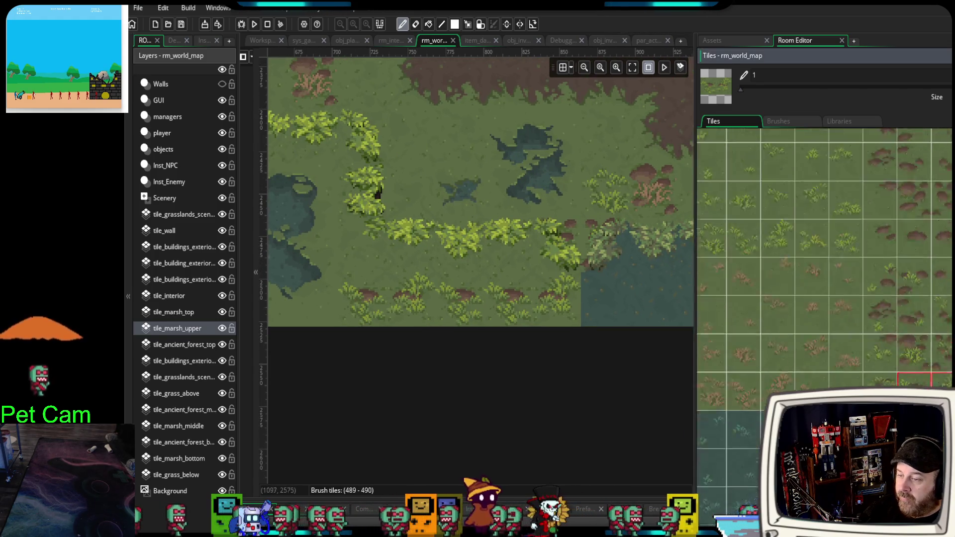
scroll(923, 368, "down", 3)
scroll(917, 326, "down", 3)
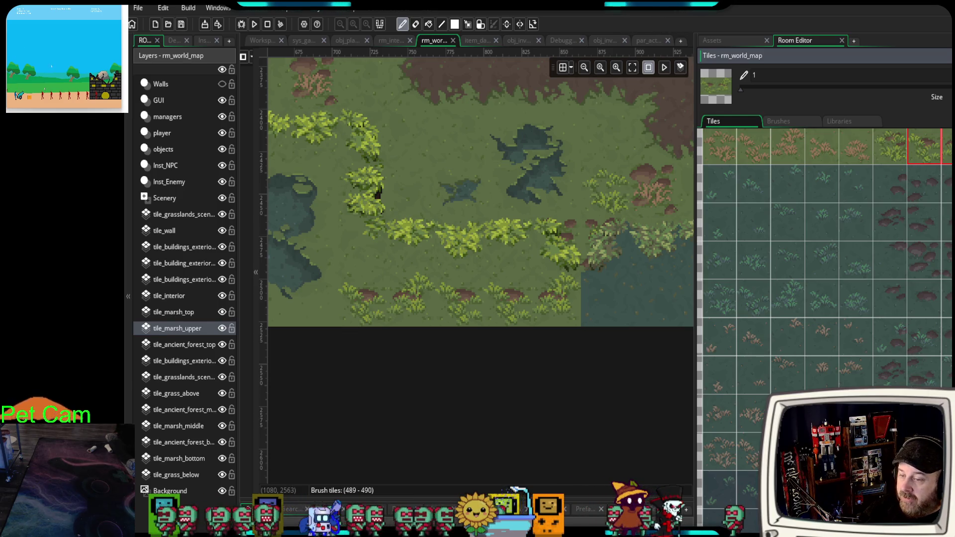
Place a brown-plant tile at the marsh edge.
scroll(912, 372, "down", 2)
left_click(895, 403)
left_click(600, 312)
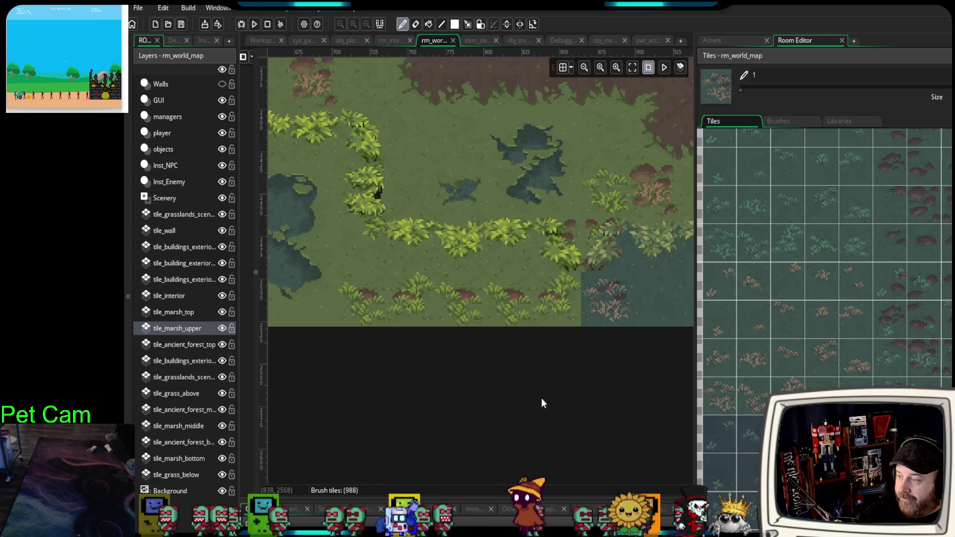
Scroll the Tiles palette to the marsh-edge tiles and select the tile_marsh_top layer.
scroll(544, 396, "up", 3)
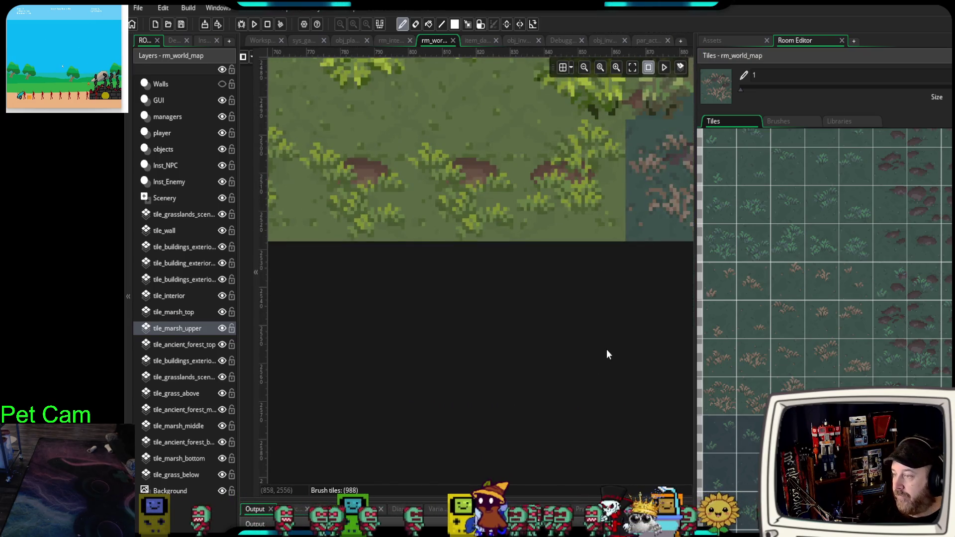
scroll(607, 355, "down", 2)
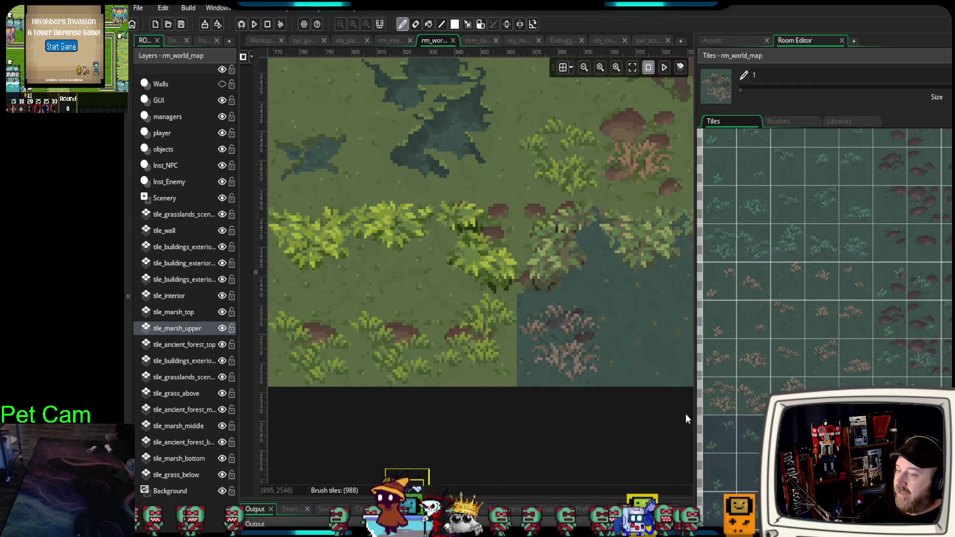
scroll(821, 248, "up", 5)
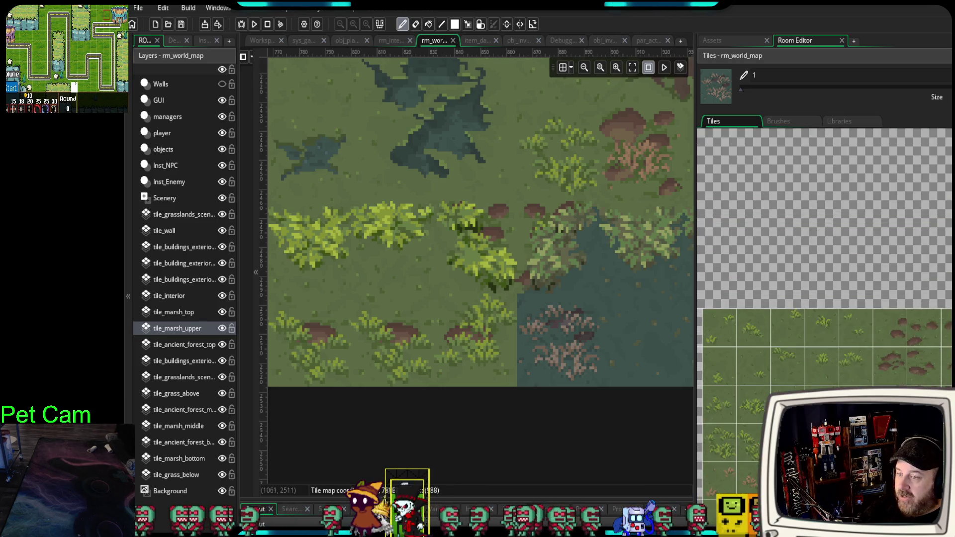
scroll(824, 299, "down", 6)
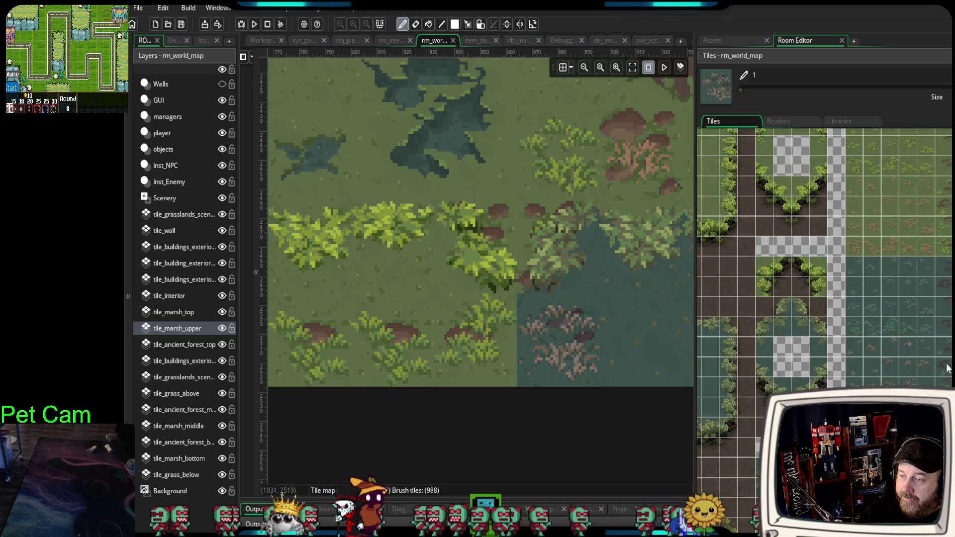
scroll(824, 298, "down", 10)
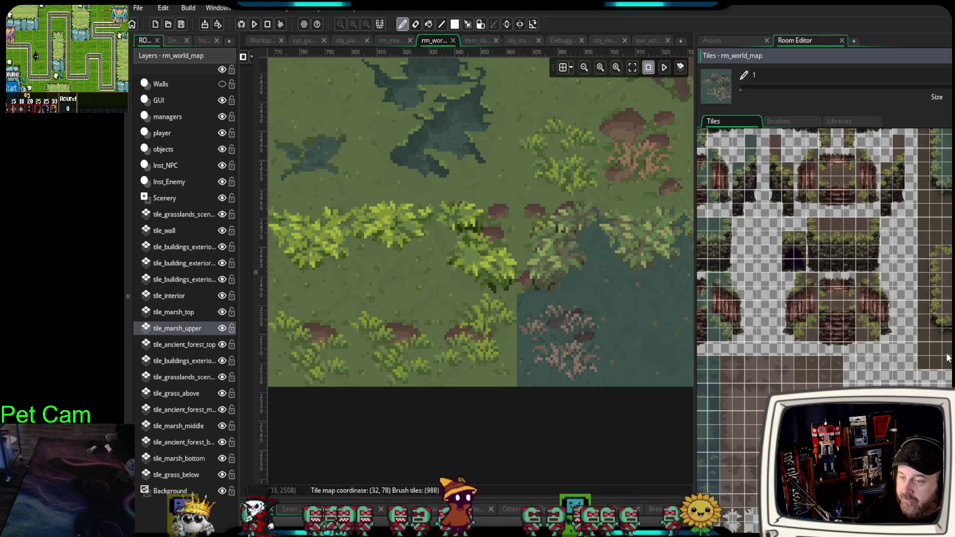
scroll(825, 298, "down", 10)
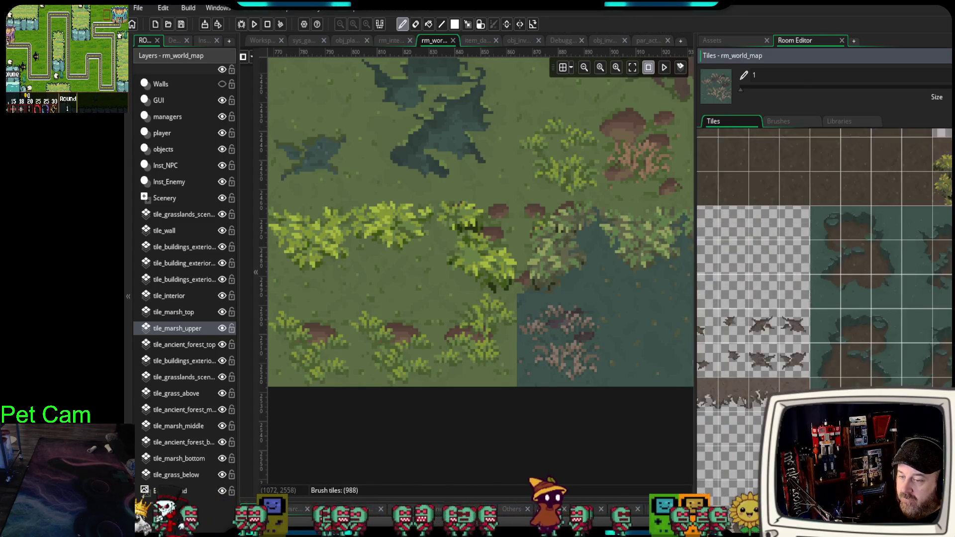
scroll(824, 298, "down", 10)
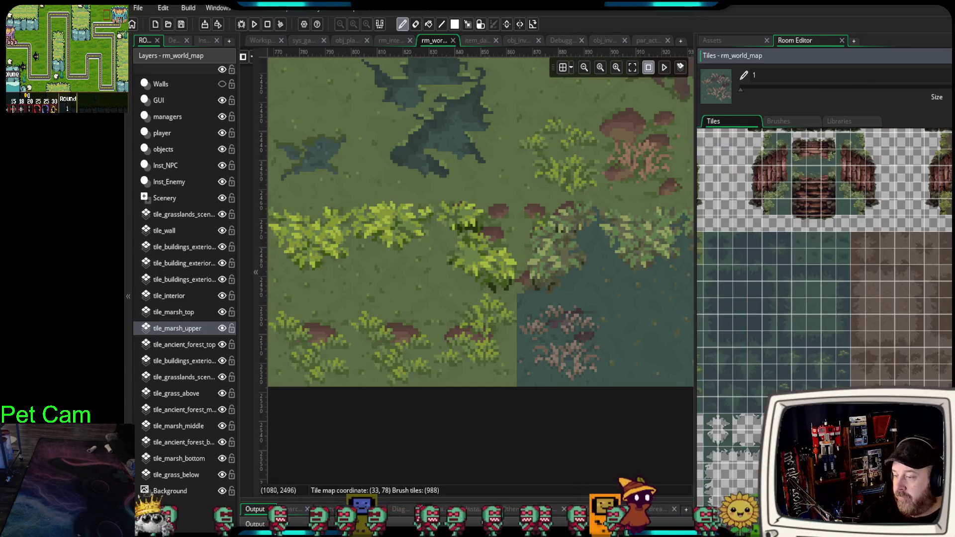
scroll(940, 357, "down", 10)
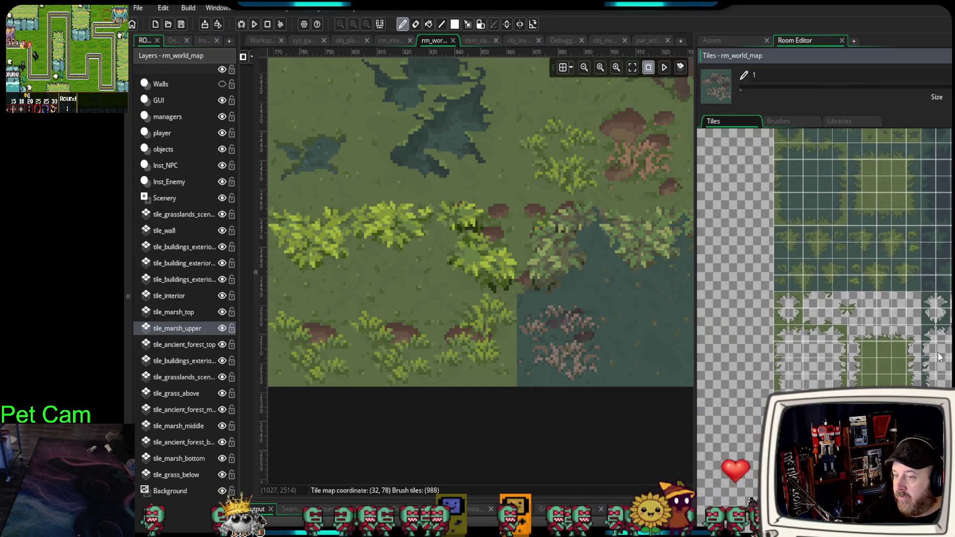
scroll(940, 357, "up", 5)
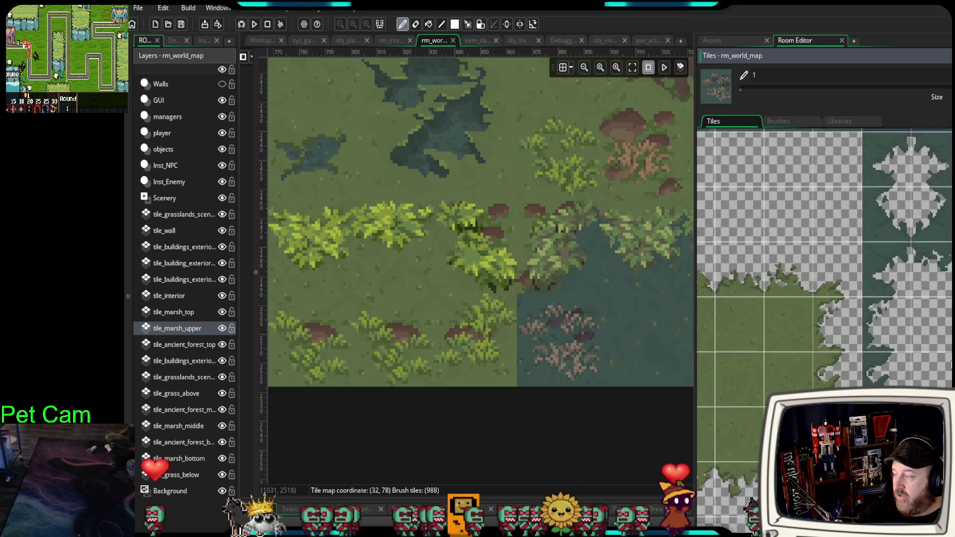
scroll(952, 365, "up", 3)
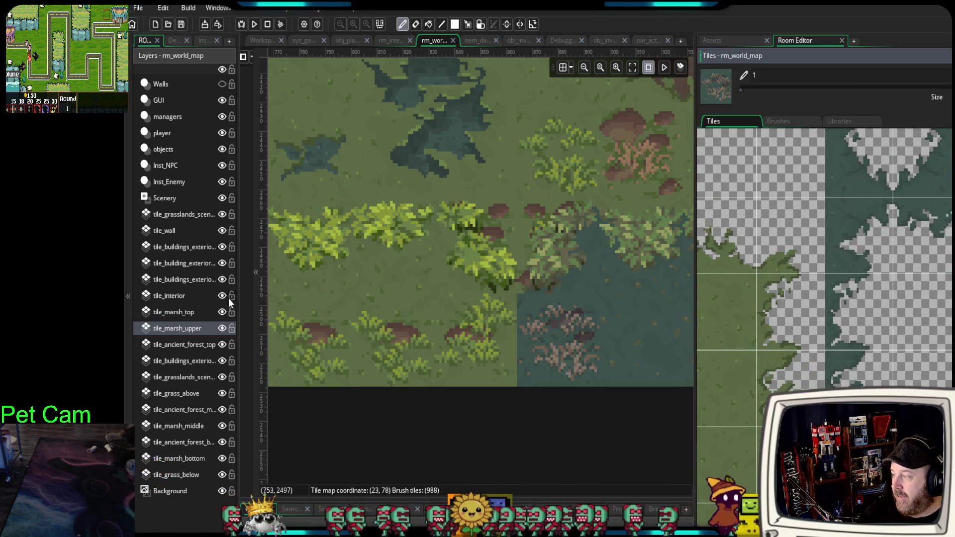
left_click(193, 314)
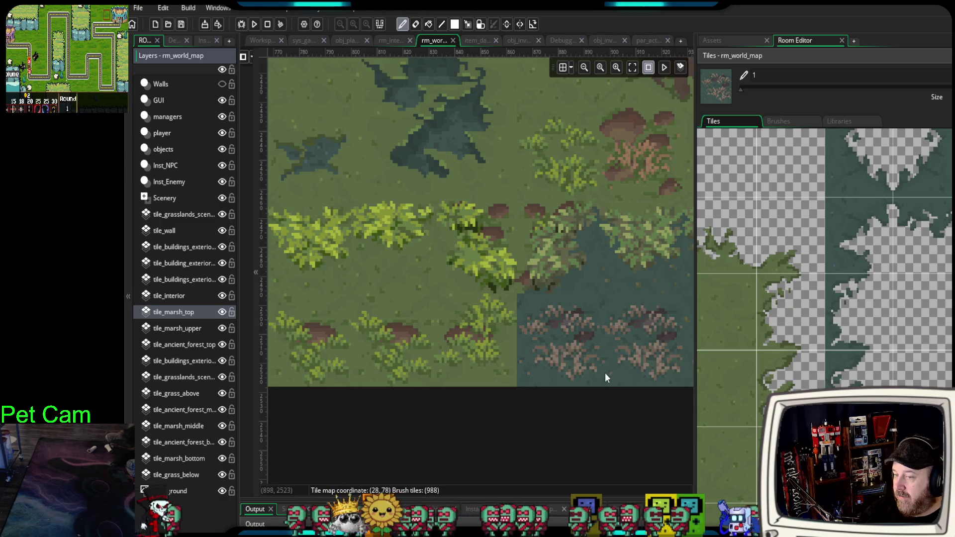
Paint a marsh-water patch into the grass on tile_marsh_top, redoing misplaced tiles.
scroll(605, 372, "down", 2)
scroll(824, 291, "right", 2)
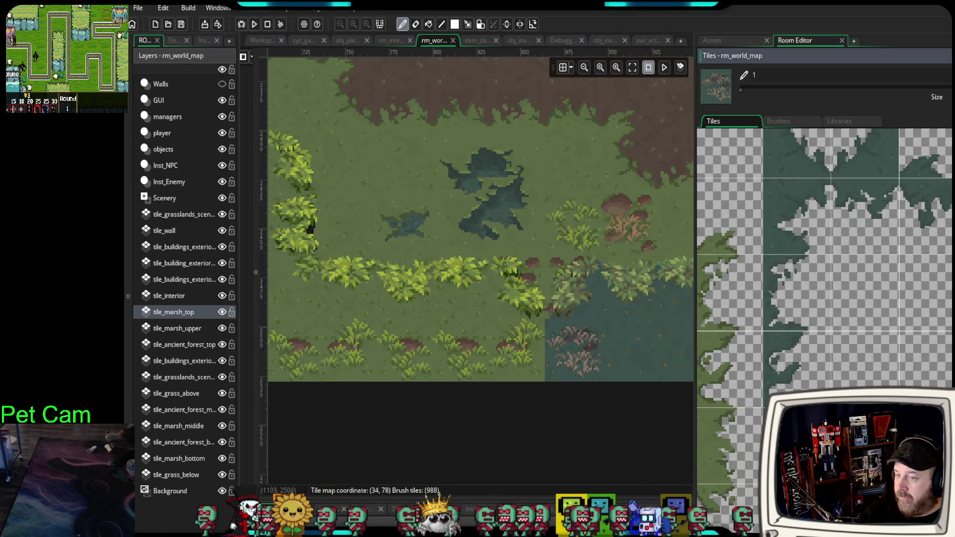
left_click(796, 217)
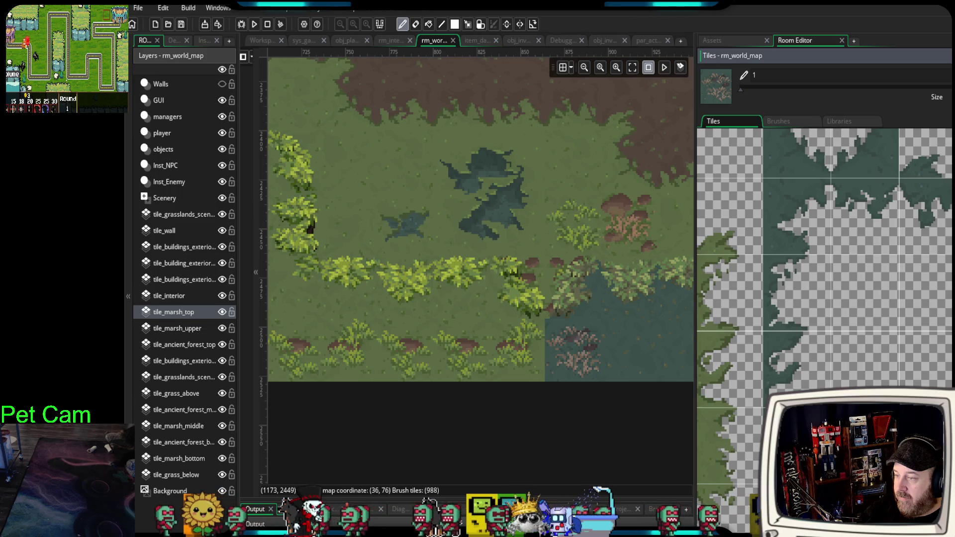
left_click(571, 350)
left_click_drag(574, 342, 525, 351)
key("ctrl+z")
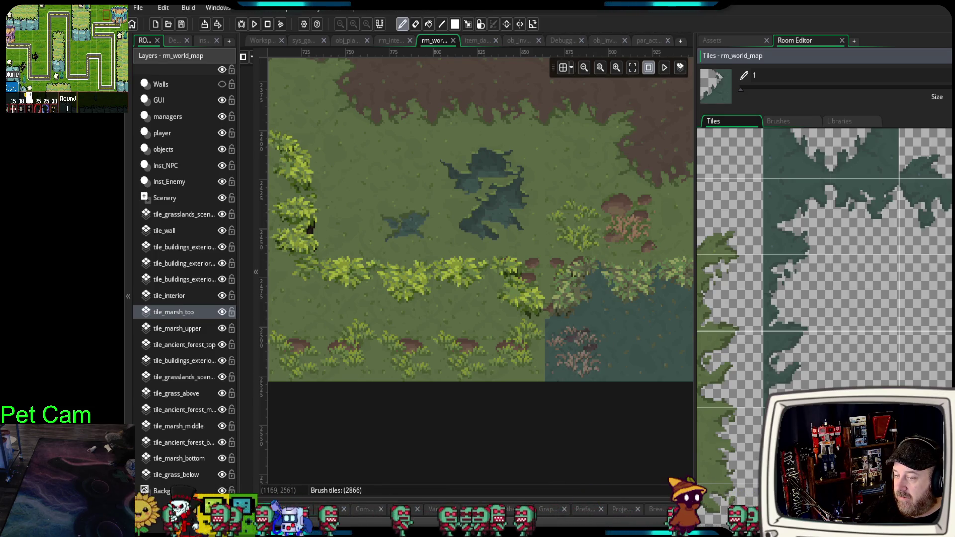
left_click(525, 357)
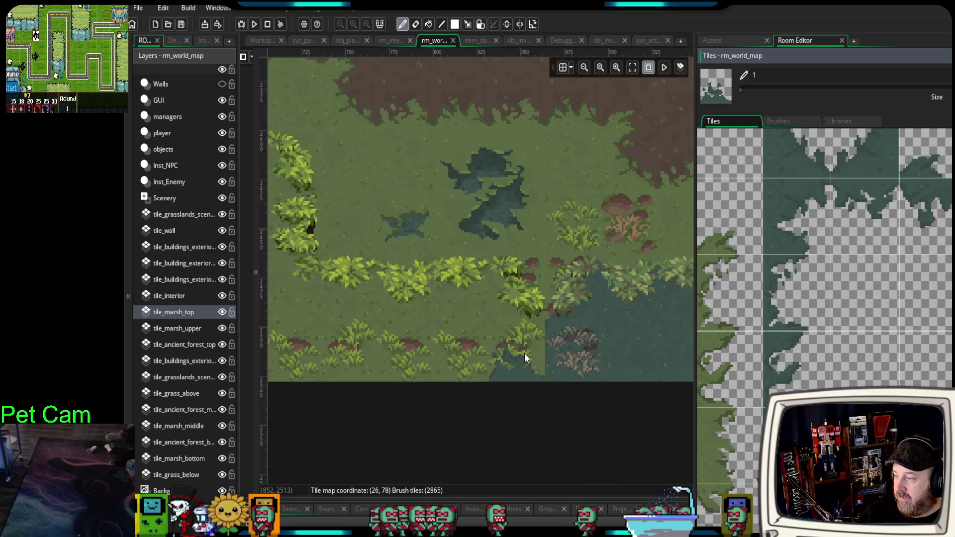
key("ctrl+z")
left_click(511, 357)
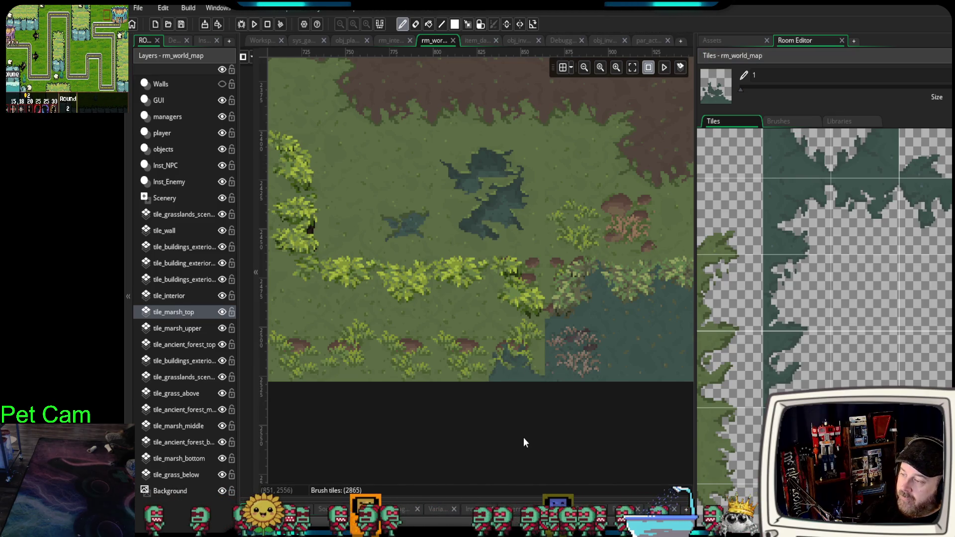
On tile_marsh_upper, replace the grass-and-mushrooms tile with marsh water.
left_click(196, 328)
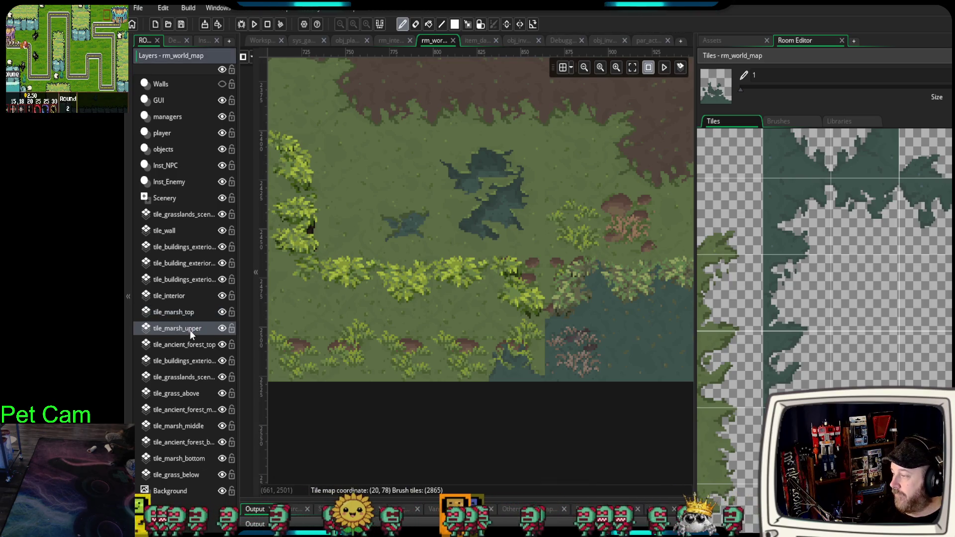
left_click(879, 281)
left_click(549, 310)
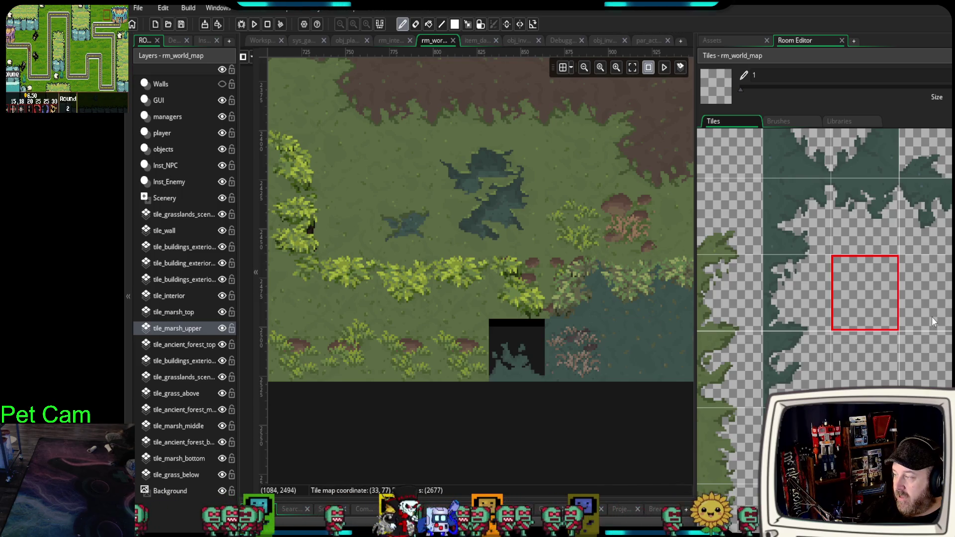
scroll(932, 316, "down", 3)
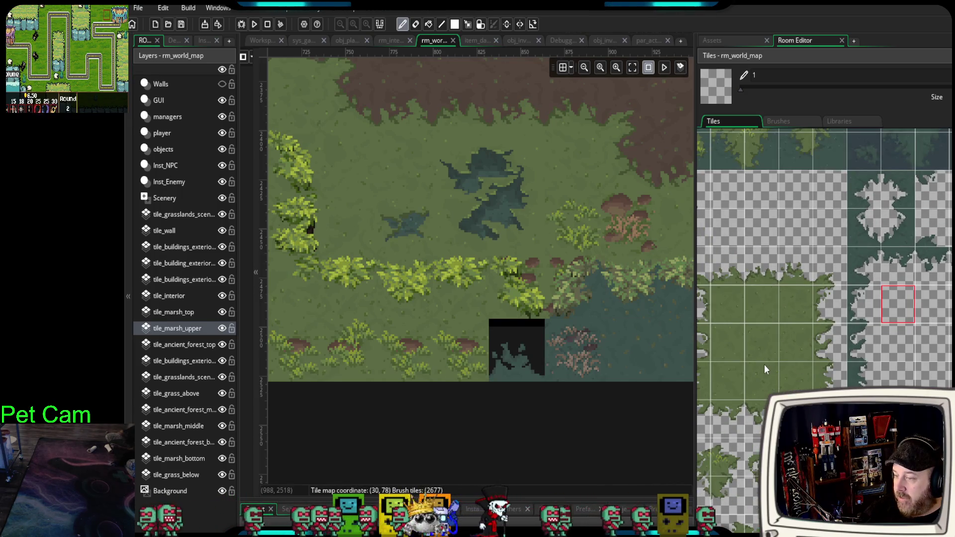
left_click(763, 351)
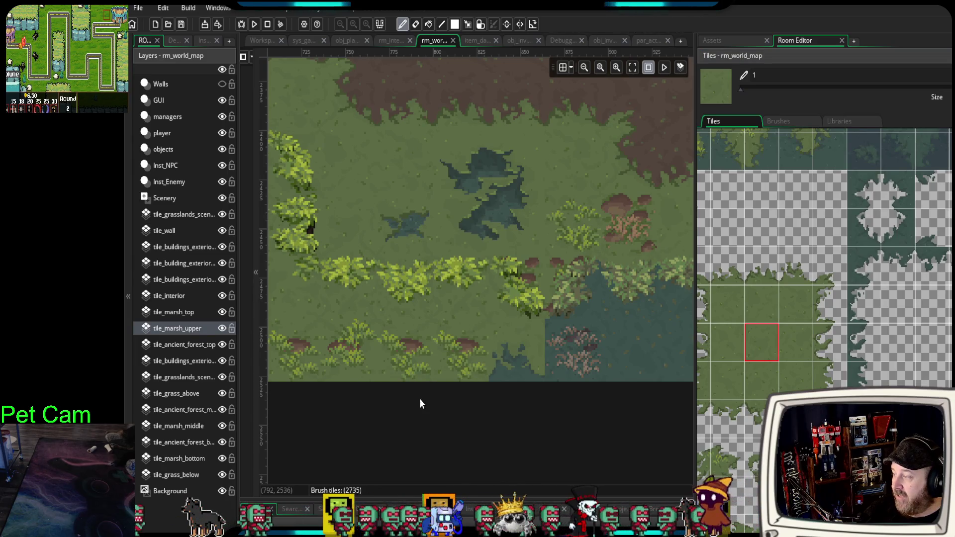
left_click(178, 312)
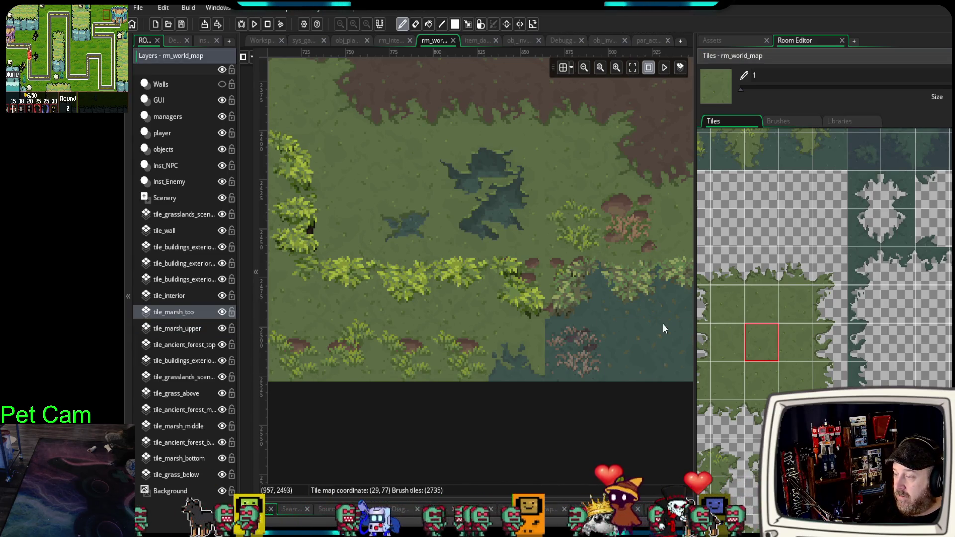
Paint marsh water over the pink-plant tile and add plant tiles in the water.
scroll(561, 336, "up", 3)
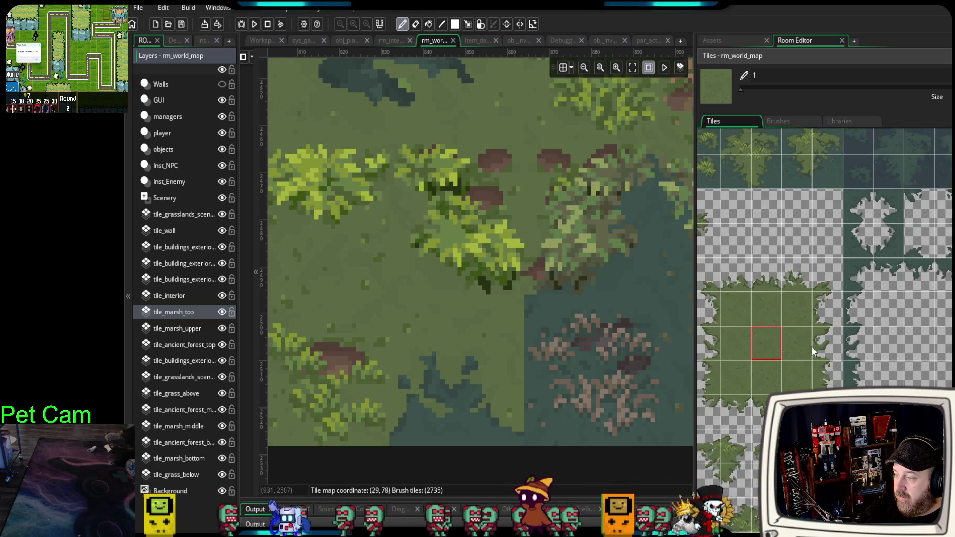
scroll(810, 346, "down", 1)
scroll(624, 407, "down", 2)
scroll(595, 393, "right", 2)
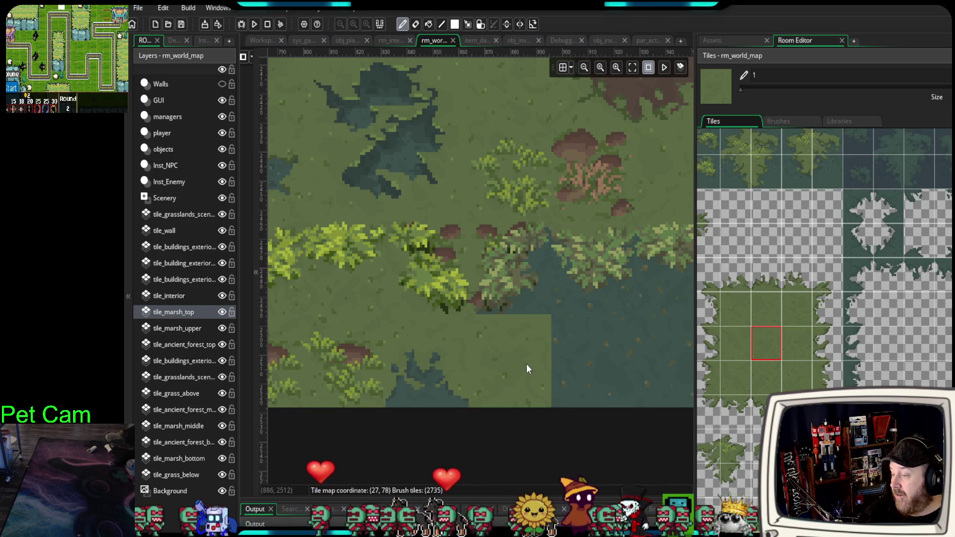
left_click(650, 371, "ctrl")
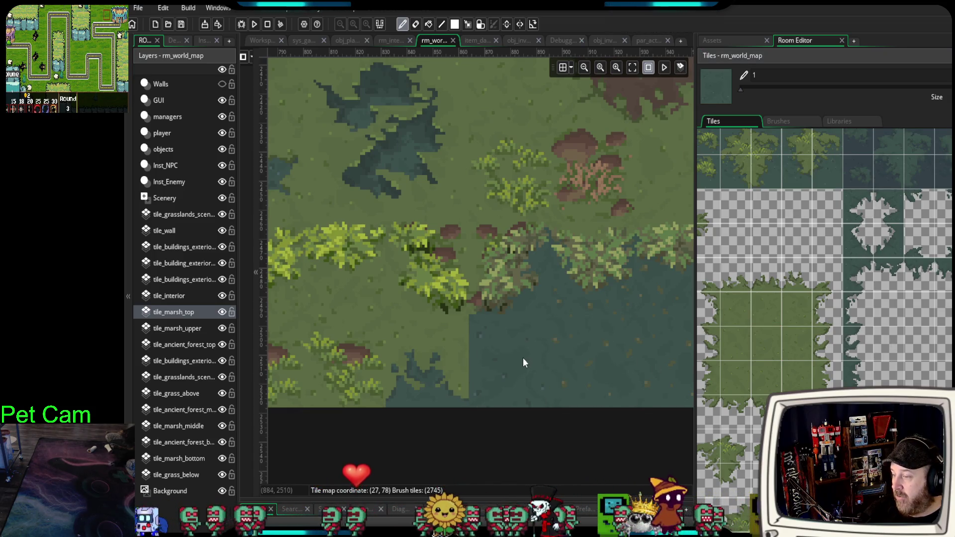
scroll(919, 330, "right", 4)
scroll(726, 261, "left", 1)
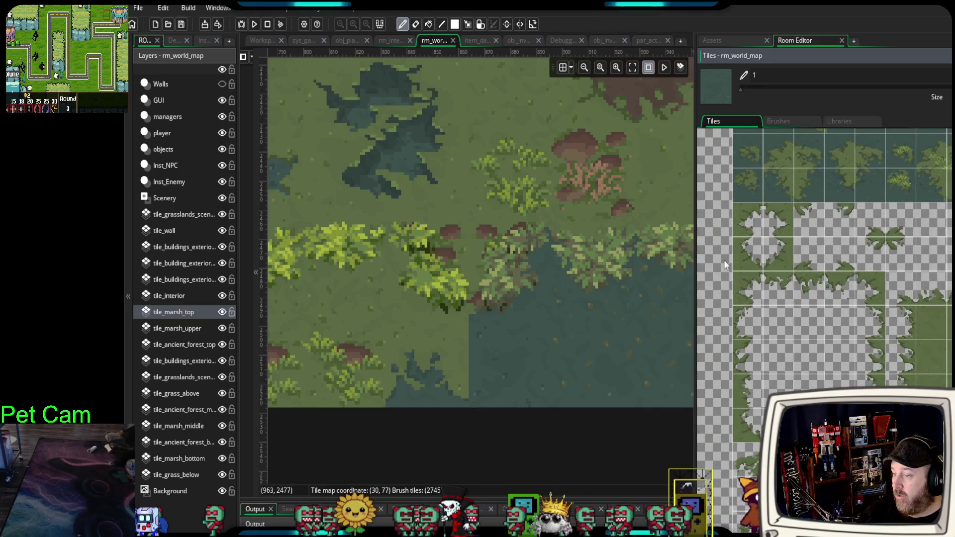
scroll(803, 291, "up", 2)
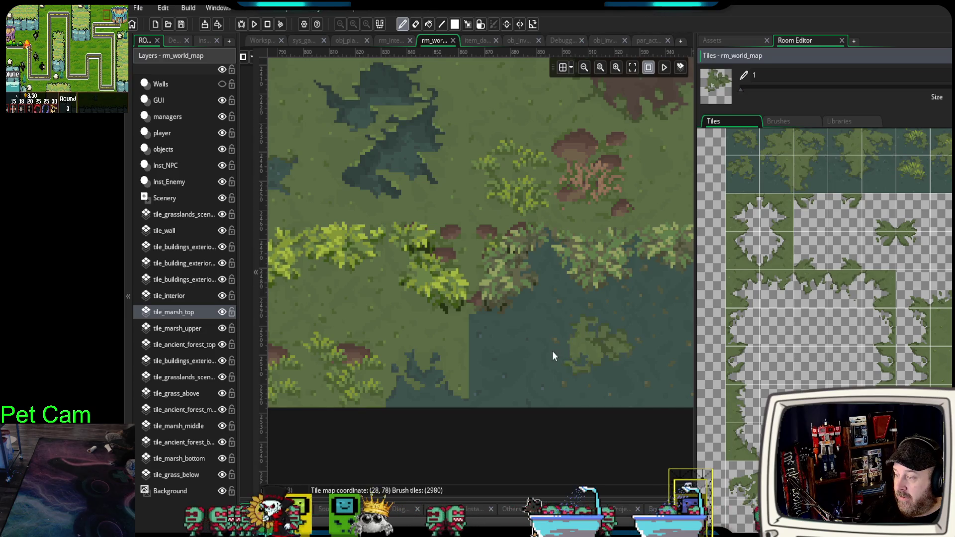
left_click(505, 372)
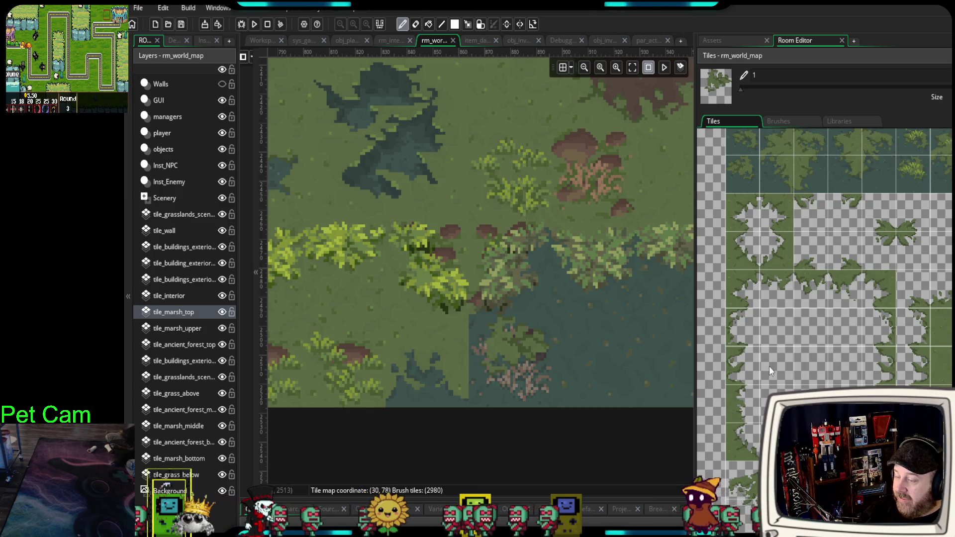
Paint a marsh-edge tile and cover the old pink foliage with plain water.
left_click(810, 284)
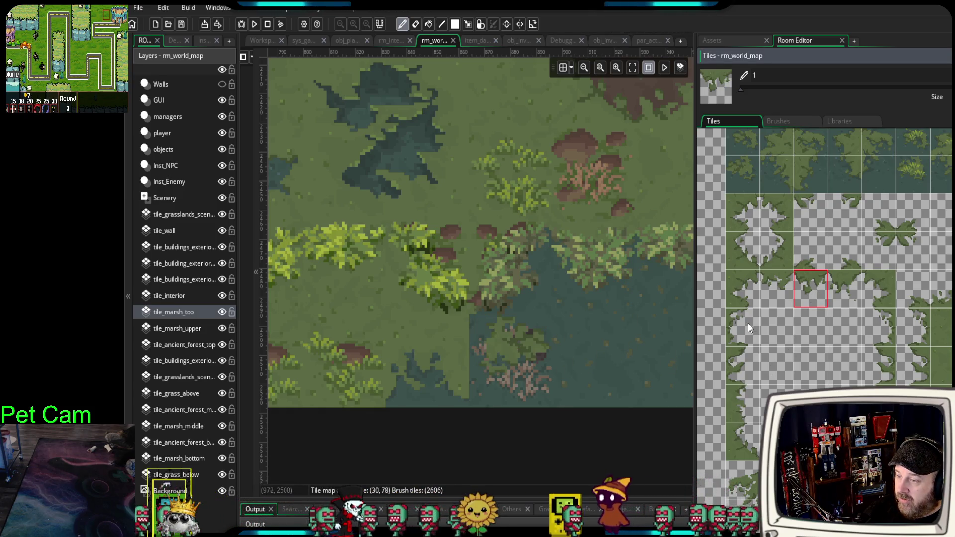
left_click(742, 291)
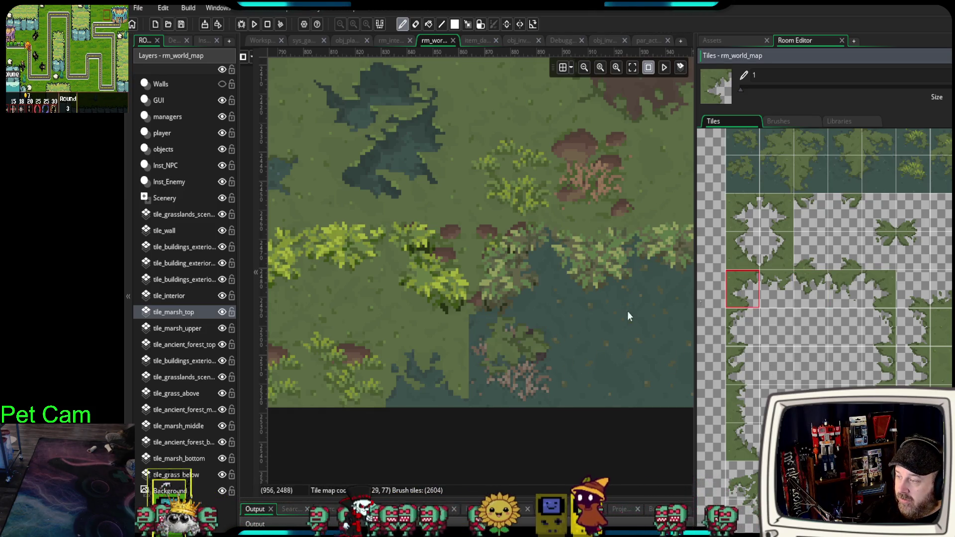
left_click(503, 345)
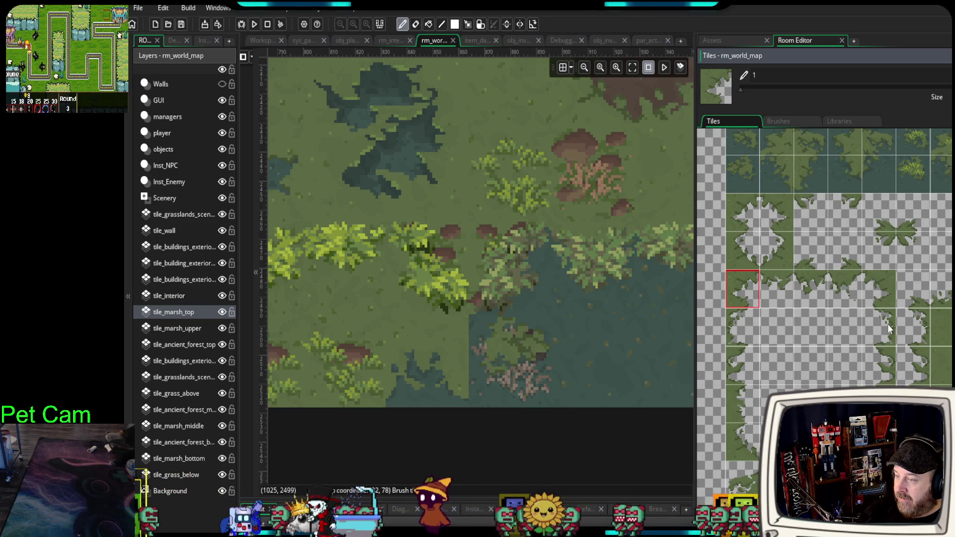
left_click(826, 413)
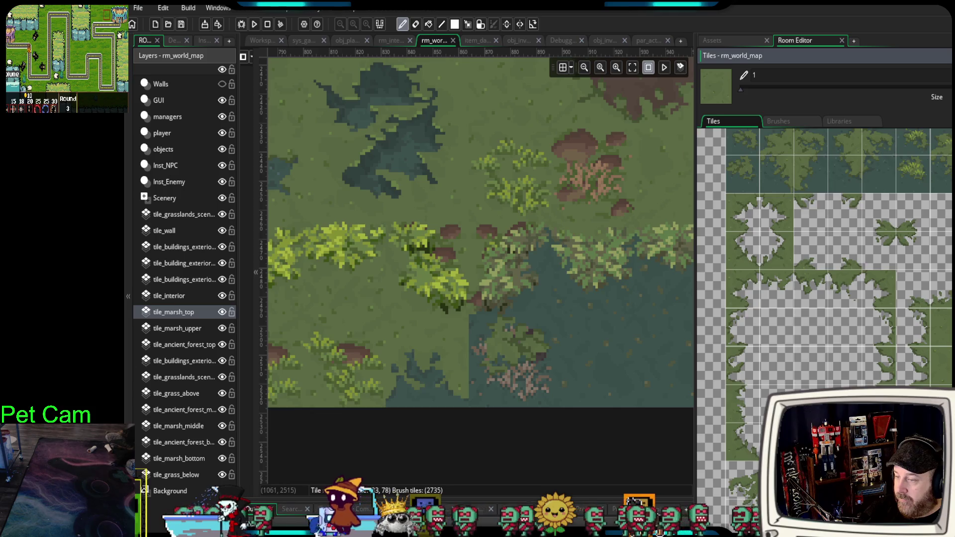
scroll(823, 299, "left", 3)
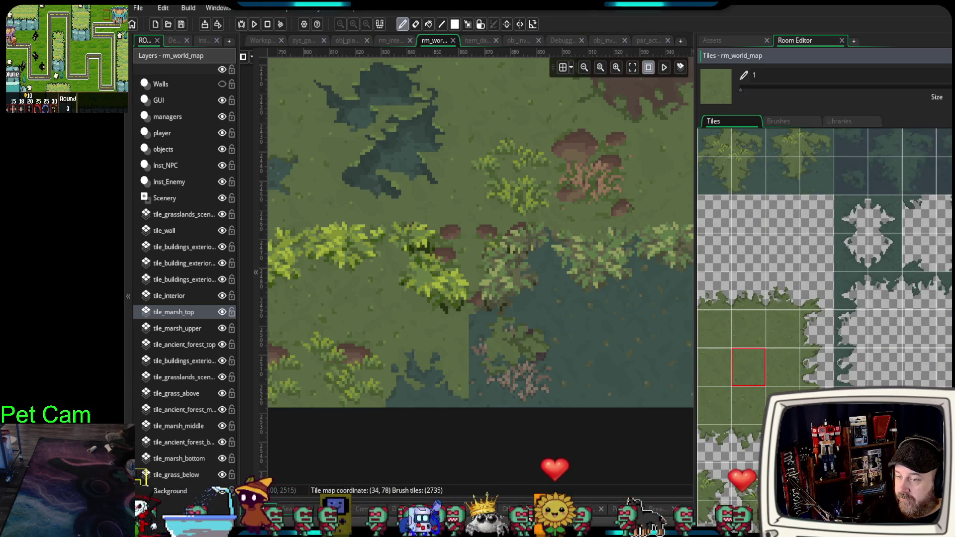
left_click_drag(490, 343, 535, 356)
Paint foliage tiles onto the marsh water, undoing a misplaced patch.
scroll(832, 378, "left", 1)
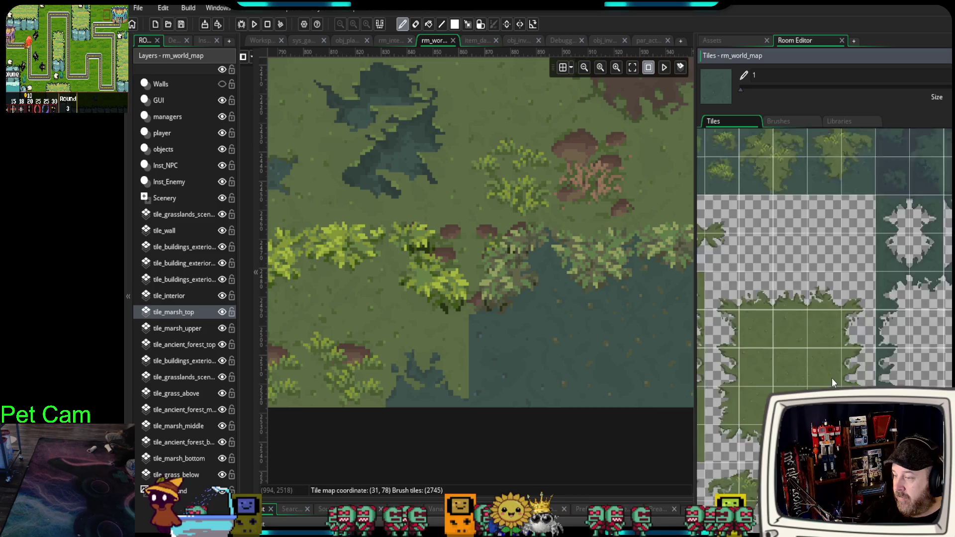
scroll(832, 378, "right", 3)
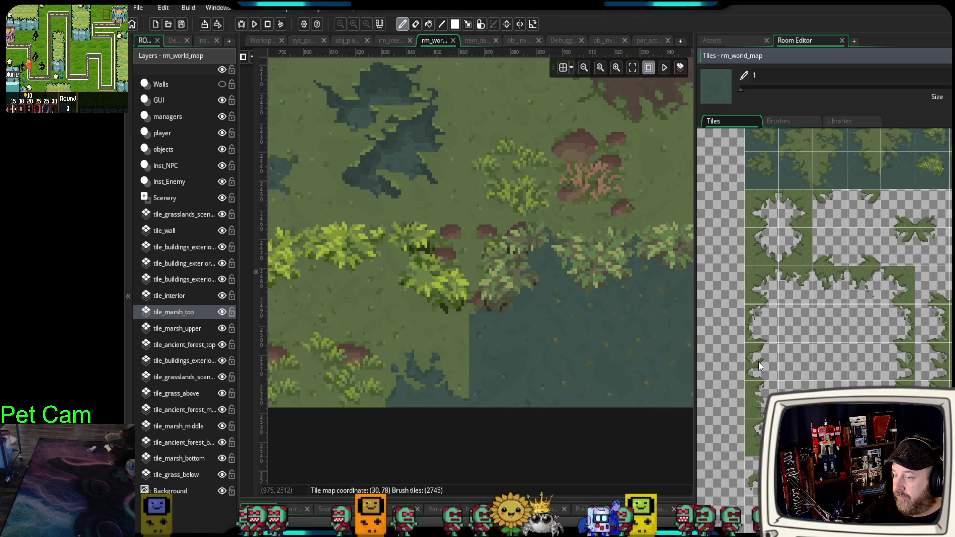
left_click(758, 363)
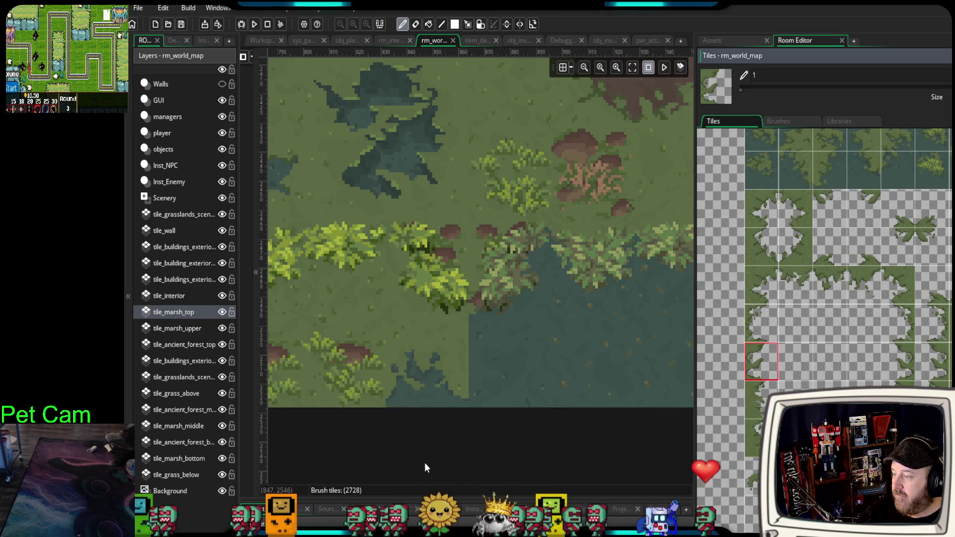
left_click(797, 364)
left_click(496, 362)
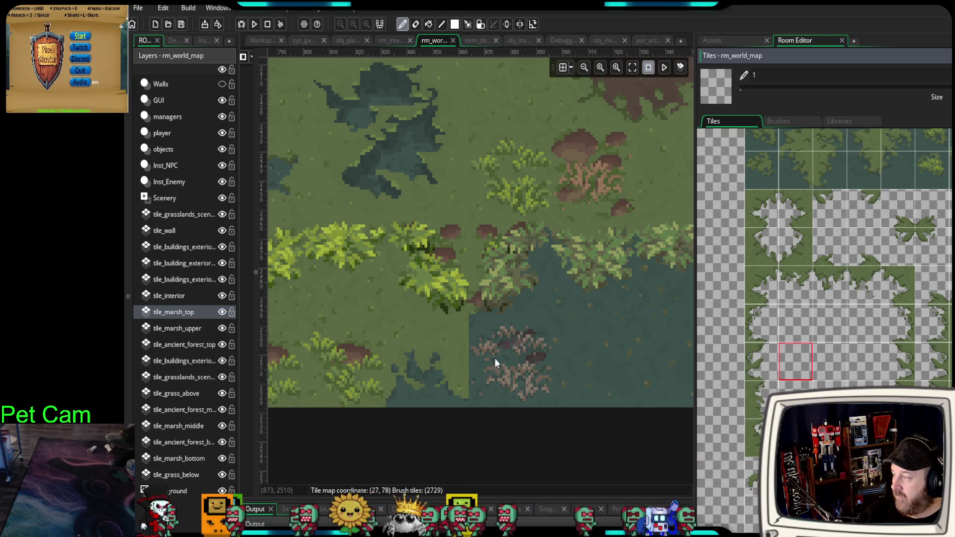
key("ctrl+z")
Repaint the pink foliage patch in the water on tile_marsh_top.
left_click(187, 329)
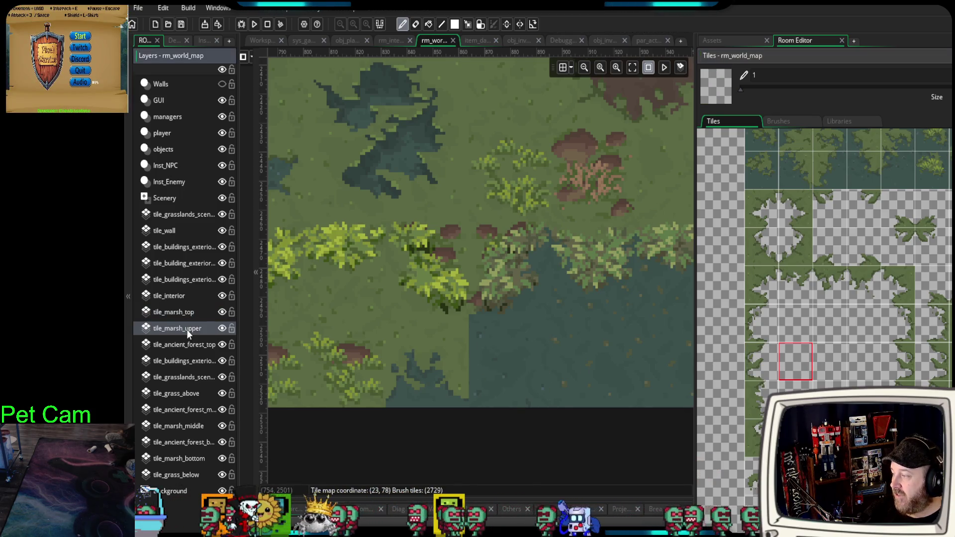
left_click(189, 312)
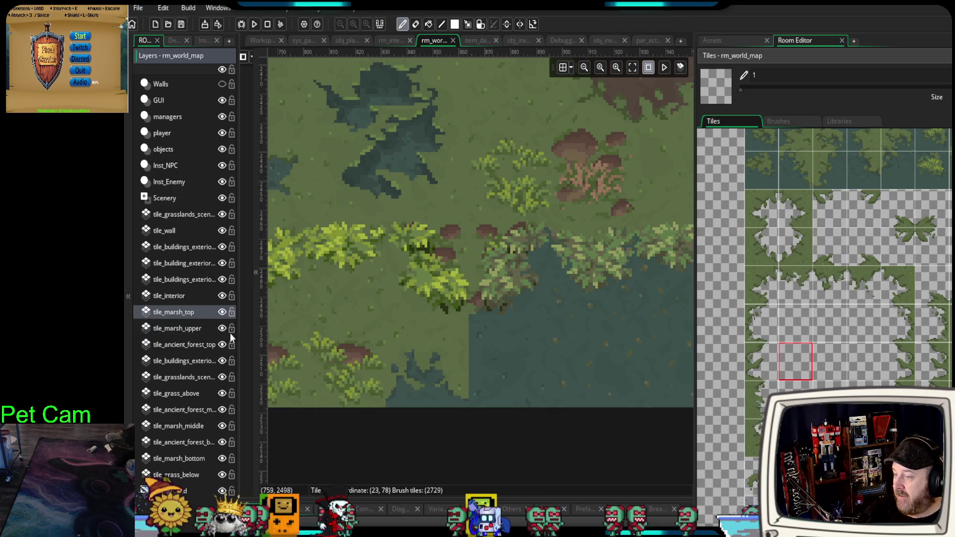
left_click(761, 362)
left_click(509, 359)
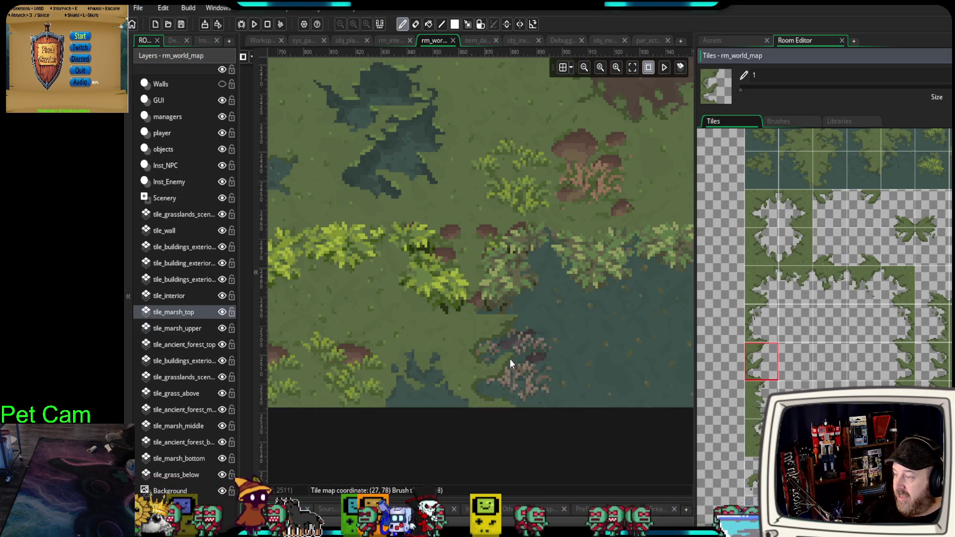
scroll(821, 299, "left", 3)
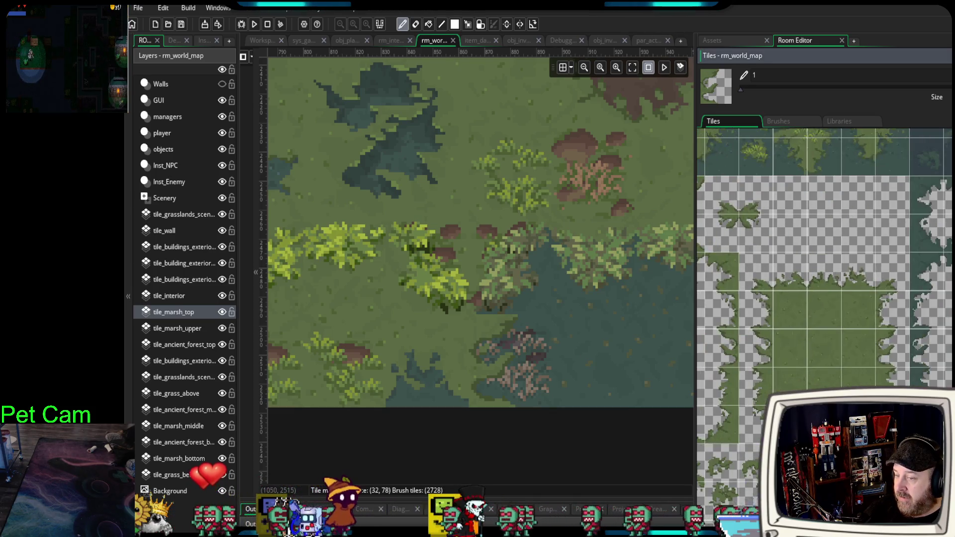
left_click(222, 323)
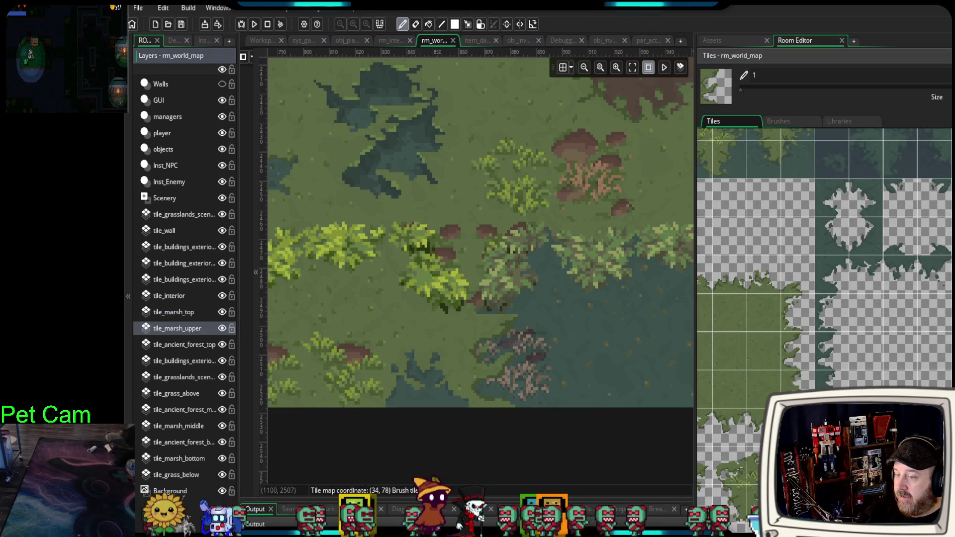
key("ctrl+z")
scroll(498, 437, "down", 2)
scroll(499, 437, "up", 3)
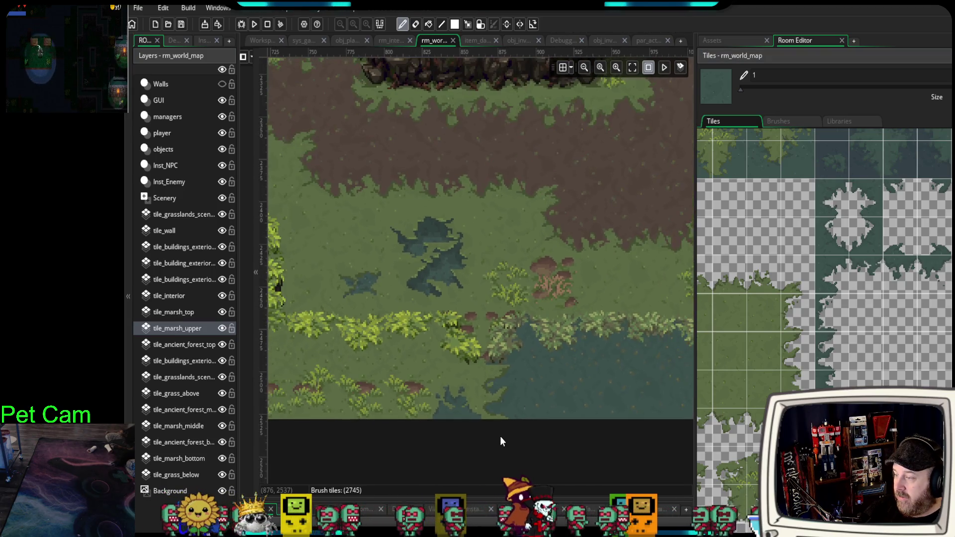
scroll(497, 435, "down", 2)
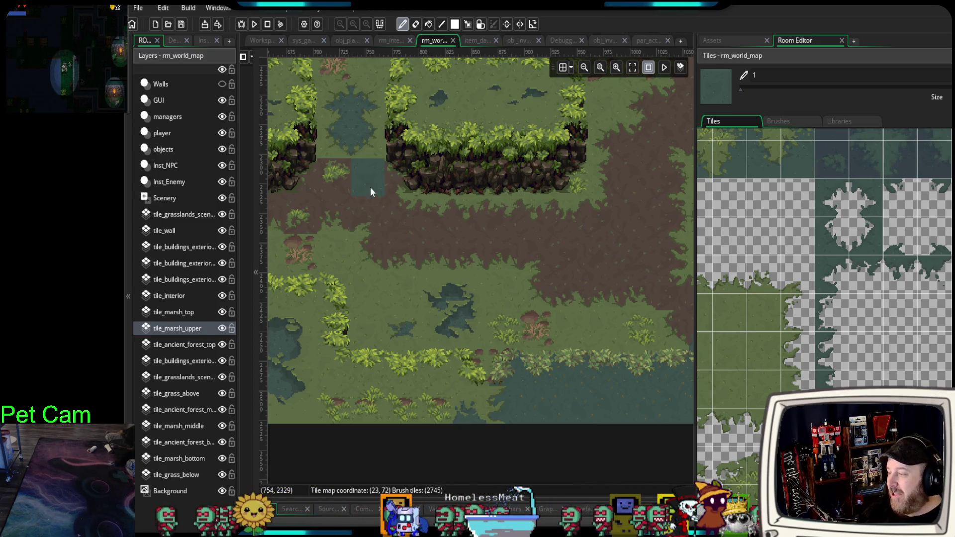
scroll(496, 308, "down", 3)
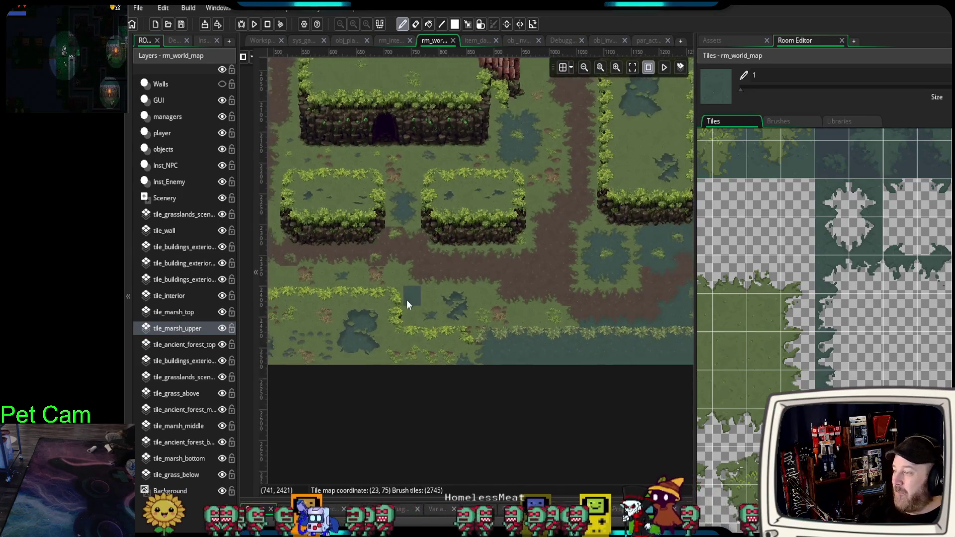
scroll(402, 298, "down", 4)
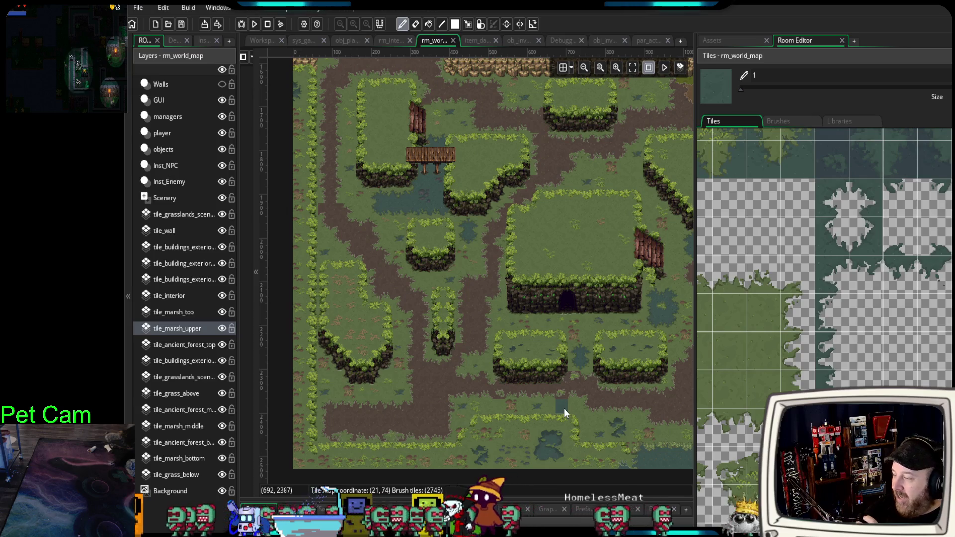
mouse_move(387, 351)
left_mouse_down()
mouse_move(439, 330)
mouse_move(426, 394)
left_mouse_up()
scroll(379, 348, "up", 5)
scroll(431, 394, "up", 1)
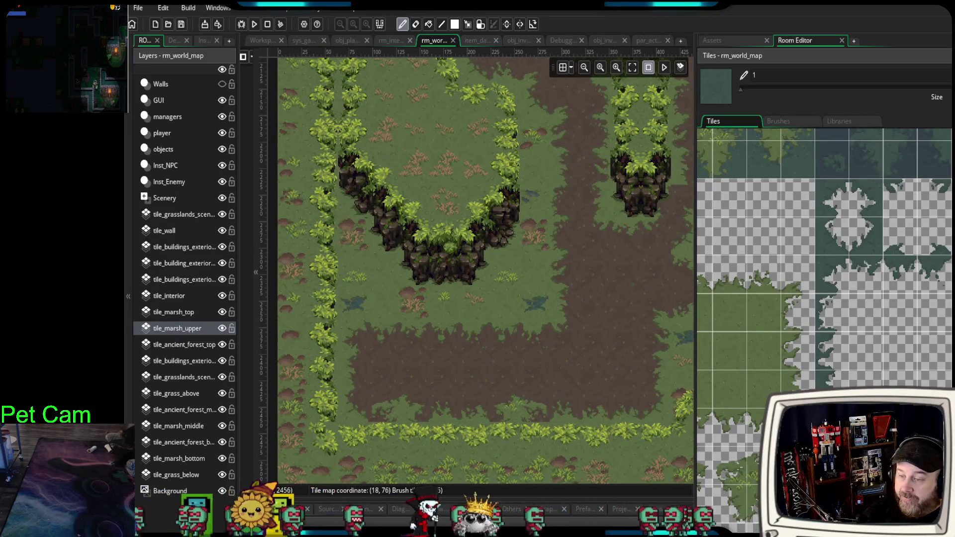
scroll(925, 353, "down", 5)
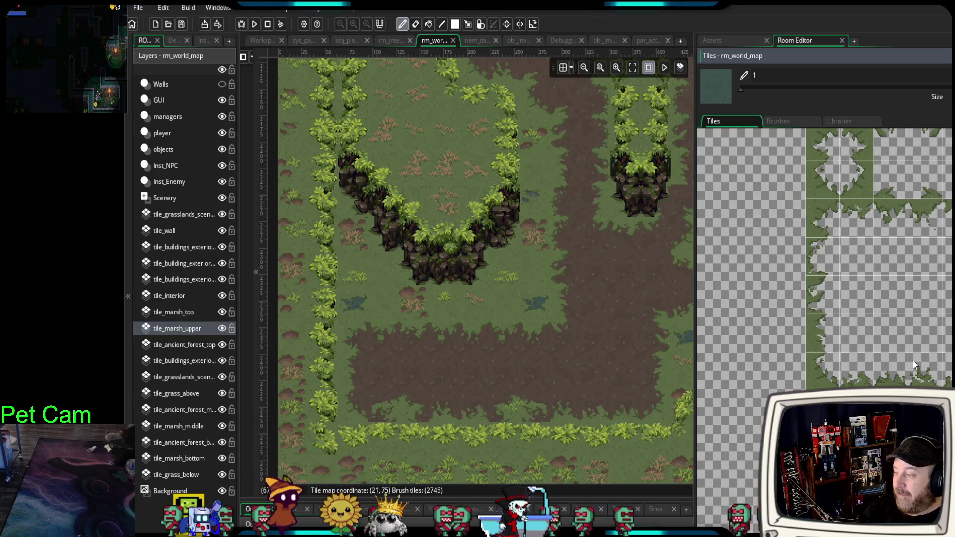
scroll(846, 368, "down", 6)
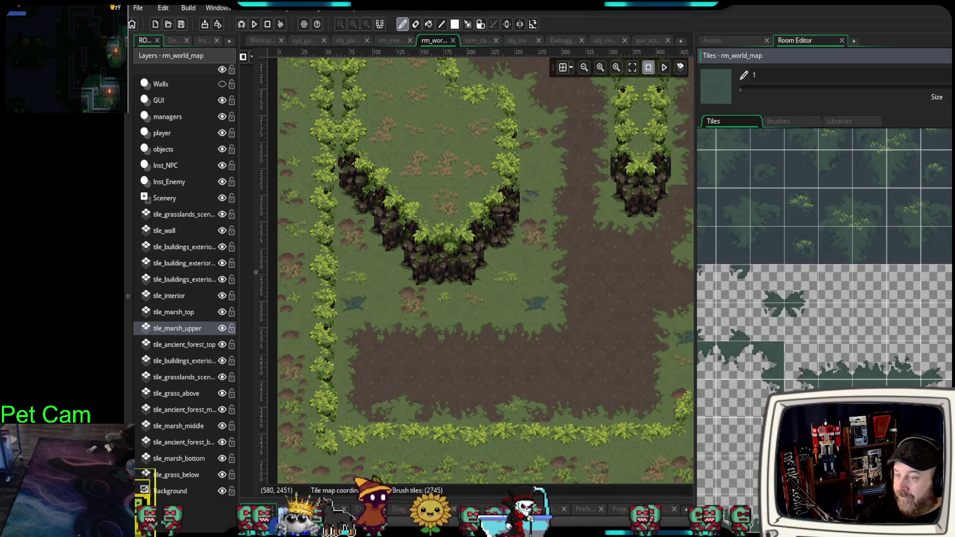
scroll(862, 371, "down", 8)
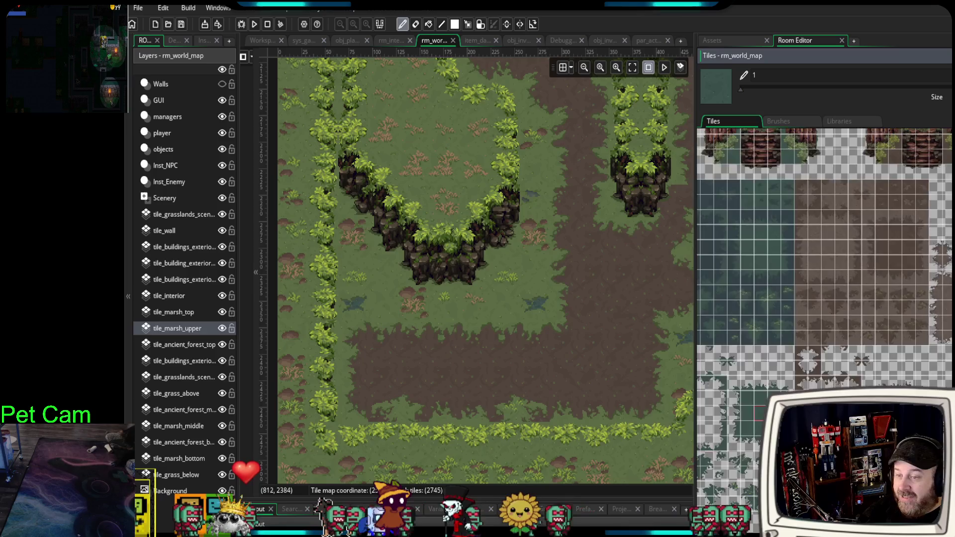
scroll(923, 261, "down", 8)
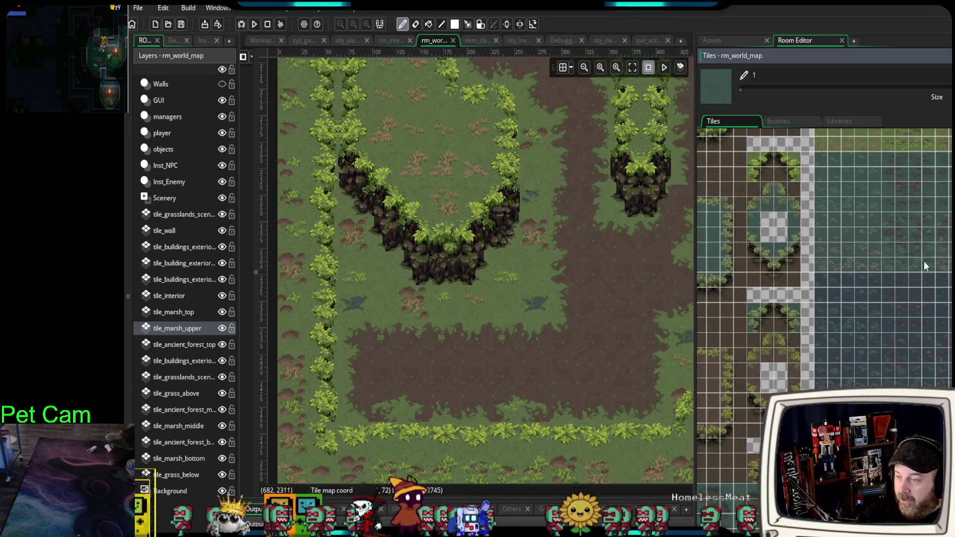
scroll(878, 273, "down", 10)
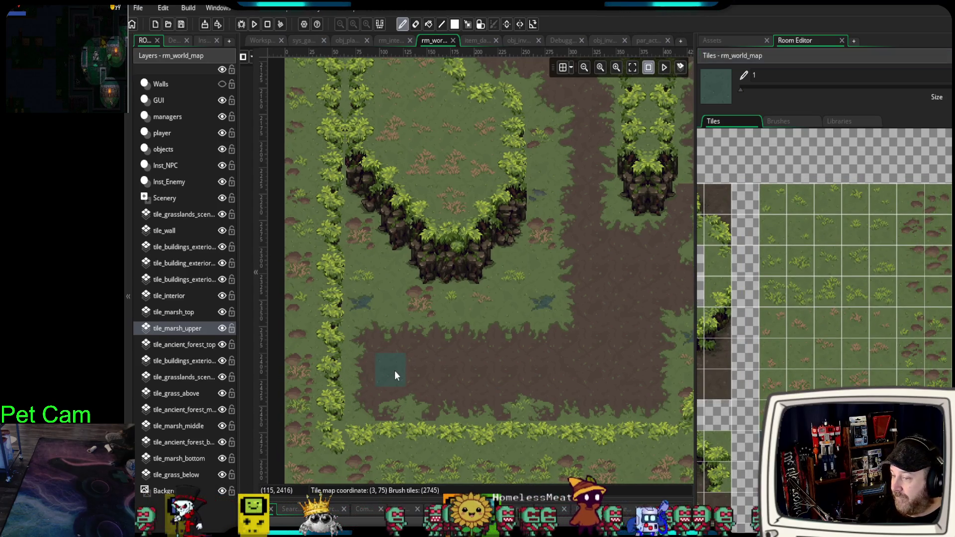
Pick a grass tuft tile from the Tiles palette and pan to the village's top-left.
left_click(776, 288)
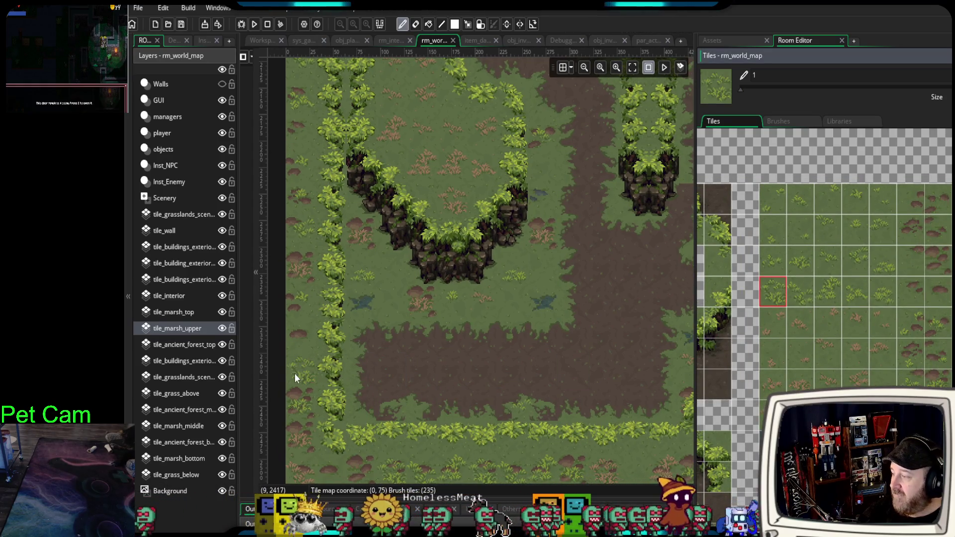
left_click(297, 377)
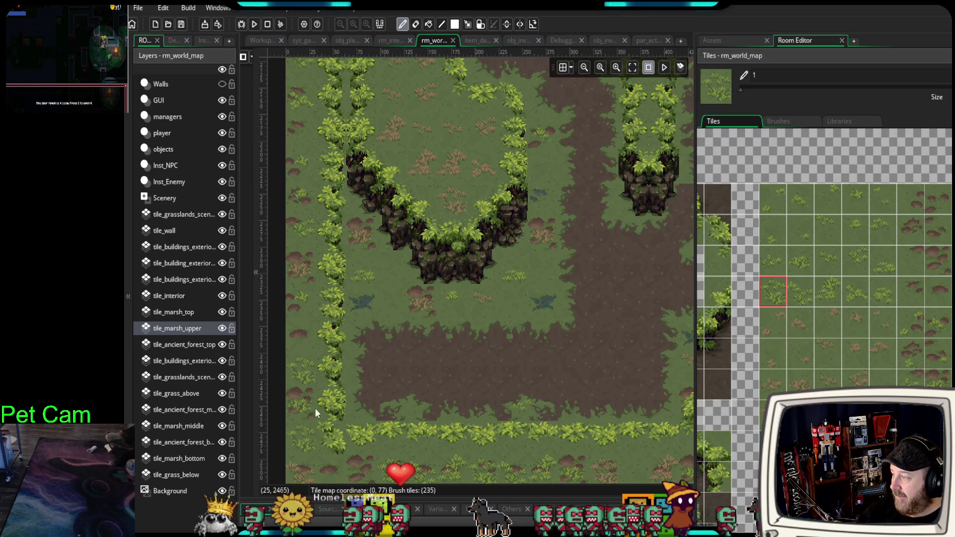
scroll(437, 360, "down", 2)
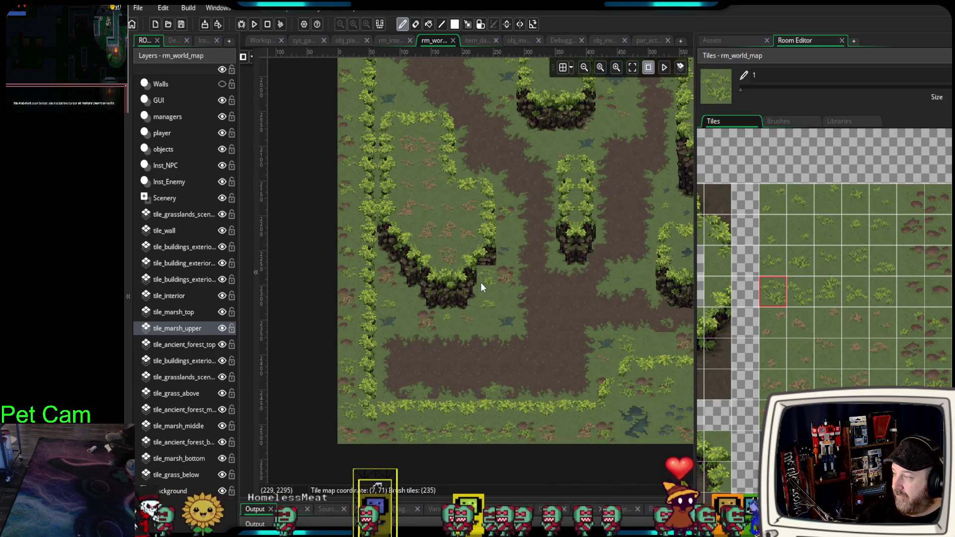
scroll(481, 284, "down", 3)
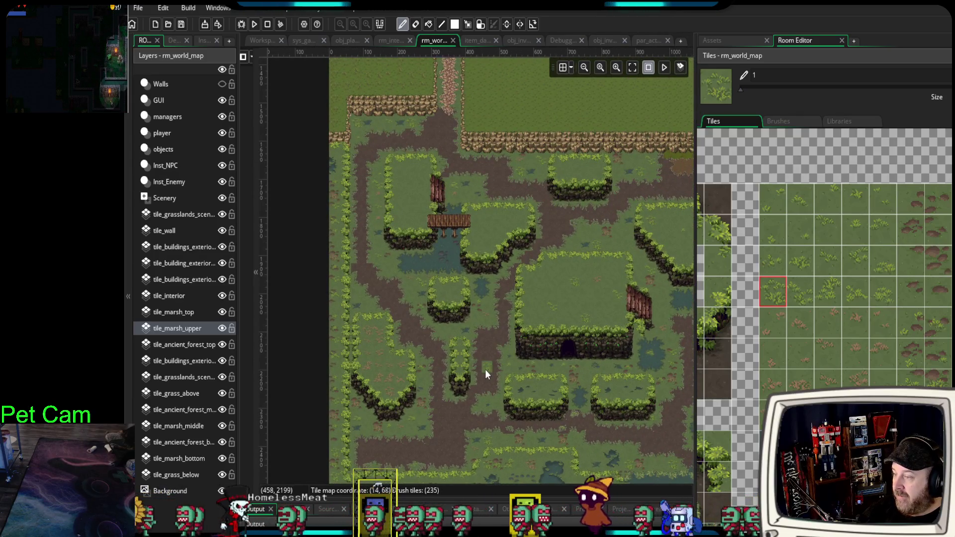
scroll(485, 369, "up", 3)
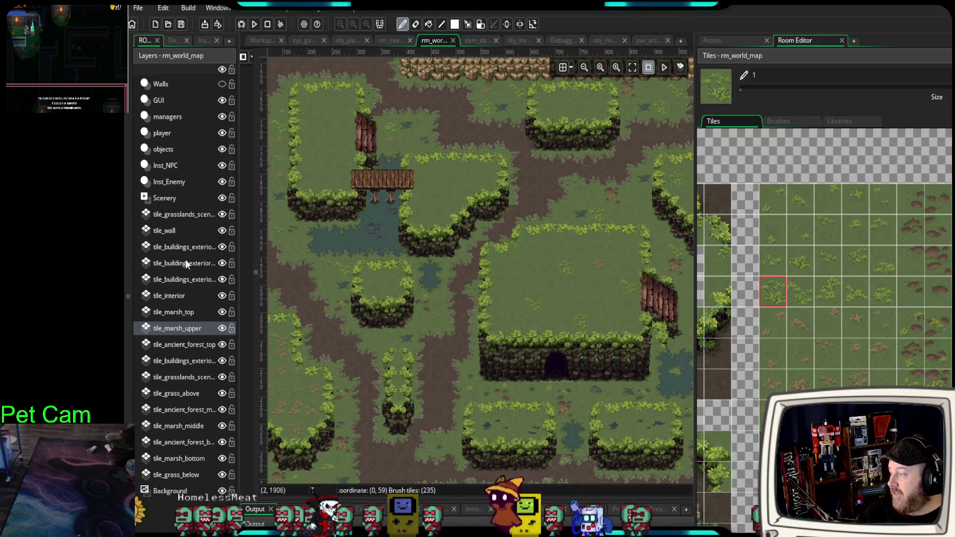
left_click_drag(464, 241, 496, 298)
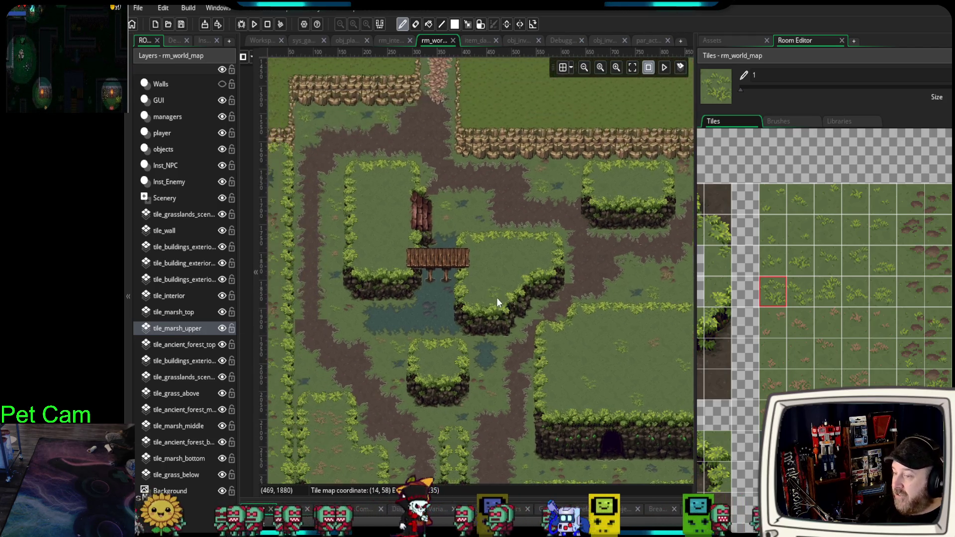
scroll(378, 251, "up", 1)
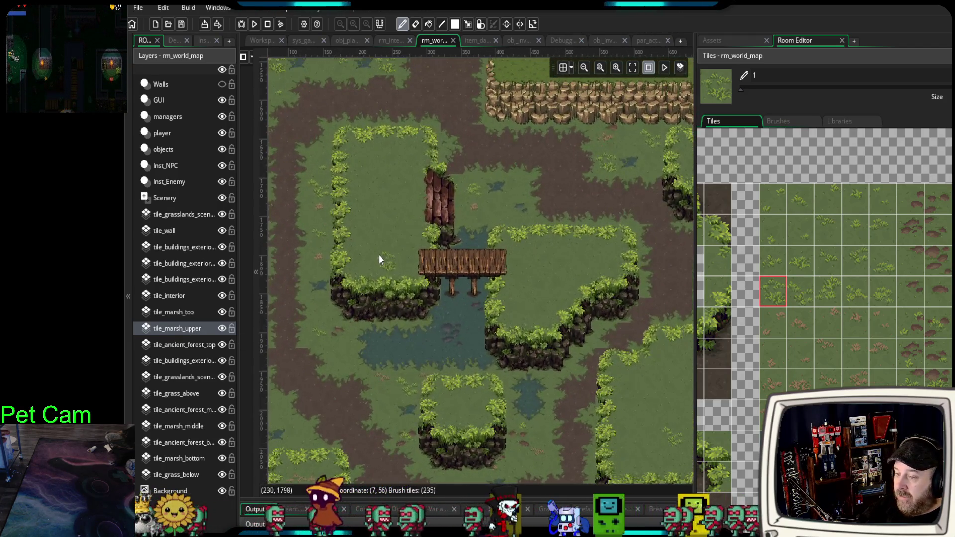
scroll(915, 269, "down", 10)
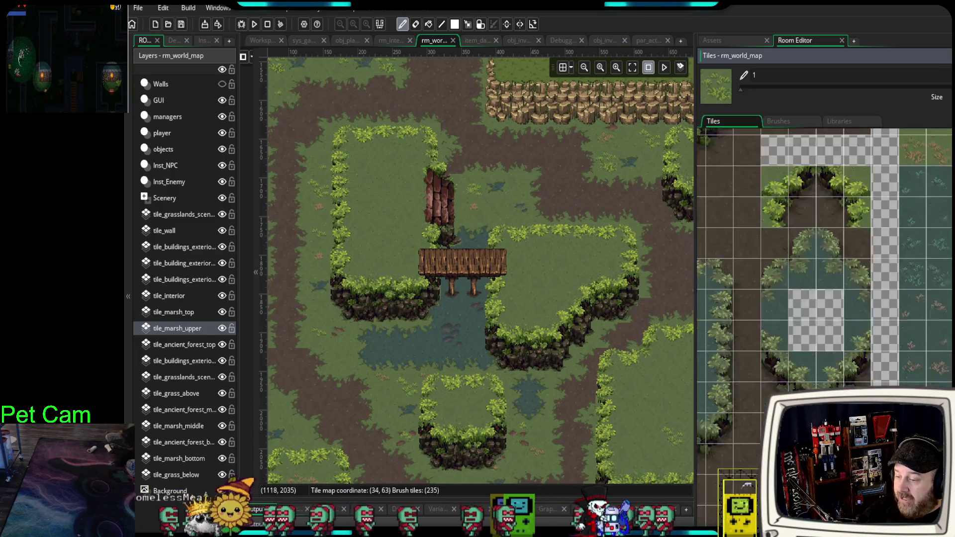
scroll(913, 317, "down", 8)
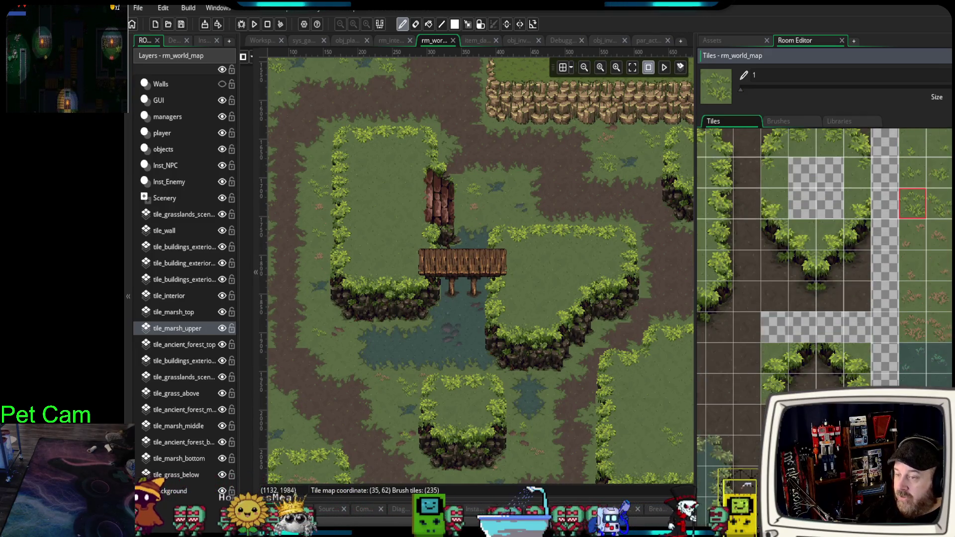
scroll(913, 317, "down", 8)
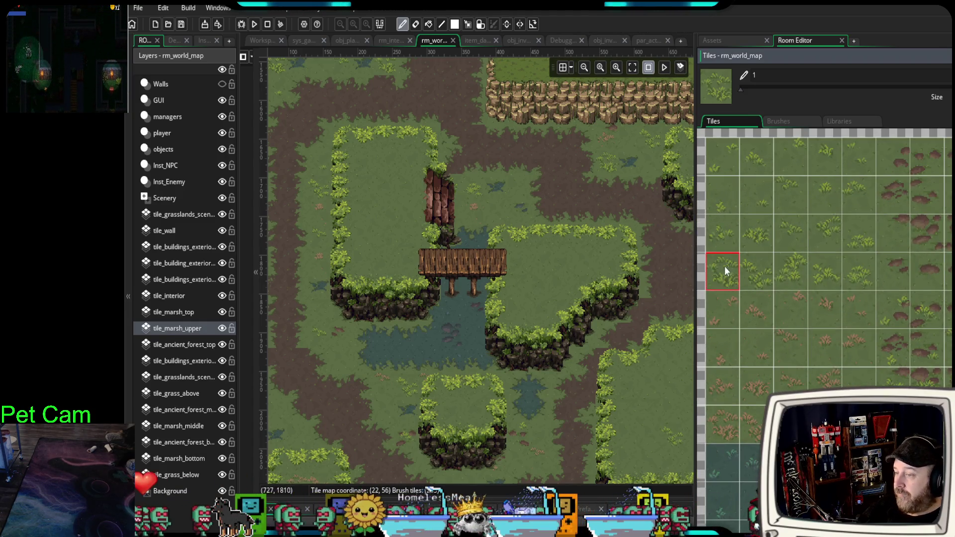
On the tile_marsh_top layer, paint a dark marsh tile onto the grass.
left_click(206, 305)
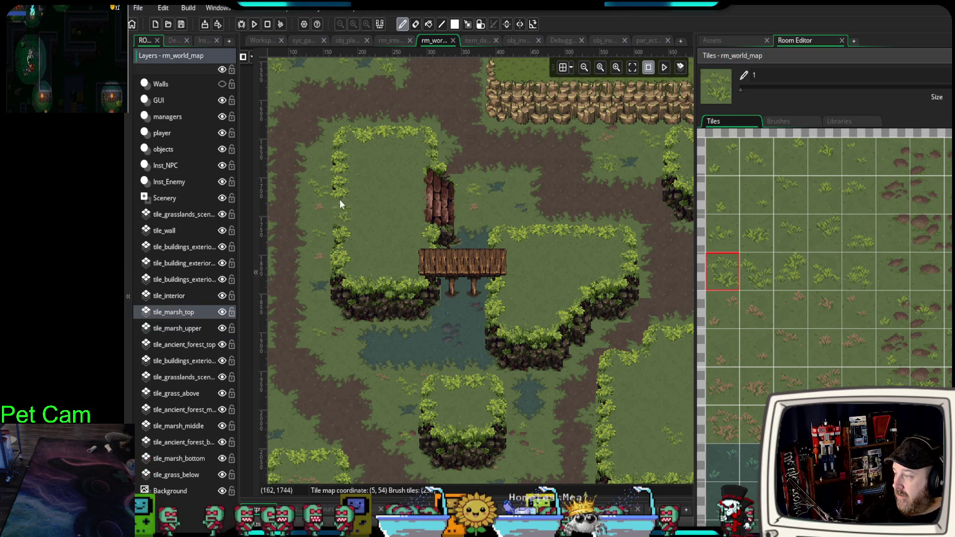
left_click(855, 270)
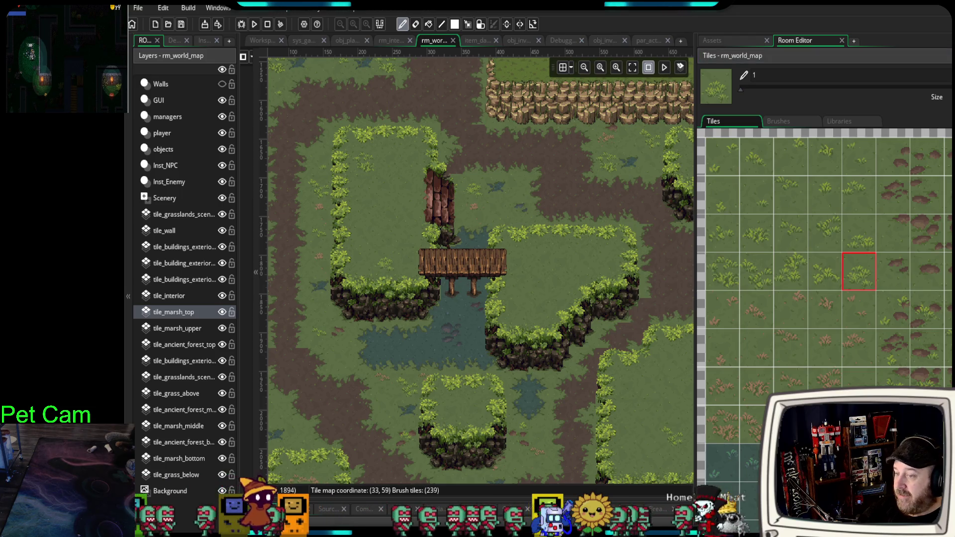
left_click(928, 376)
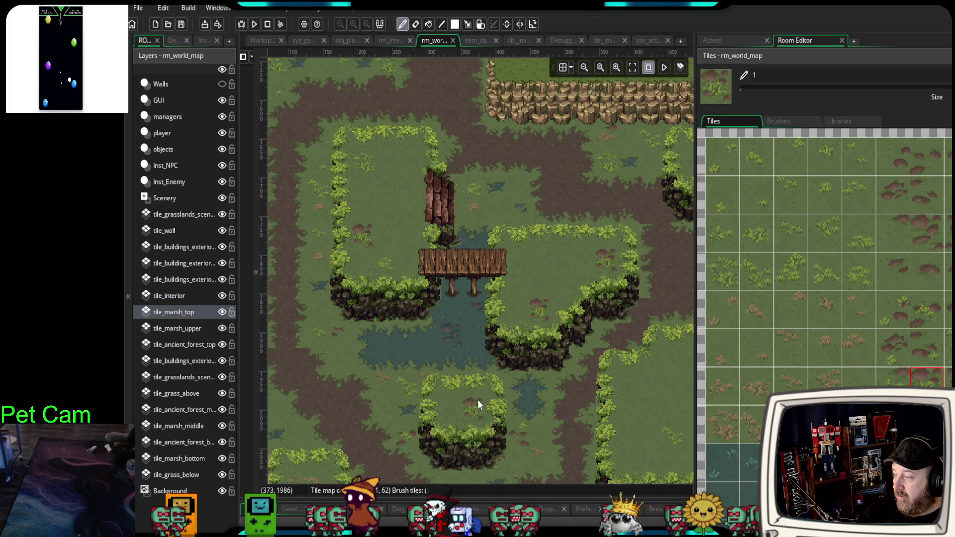
left_click(722, 157)
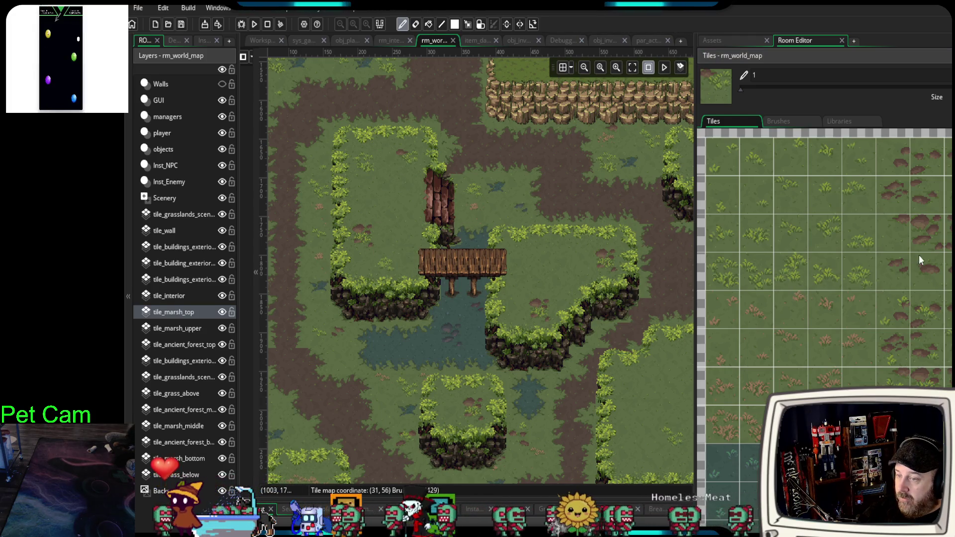
left_click(732, 465)
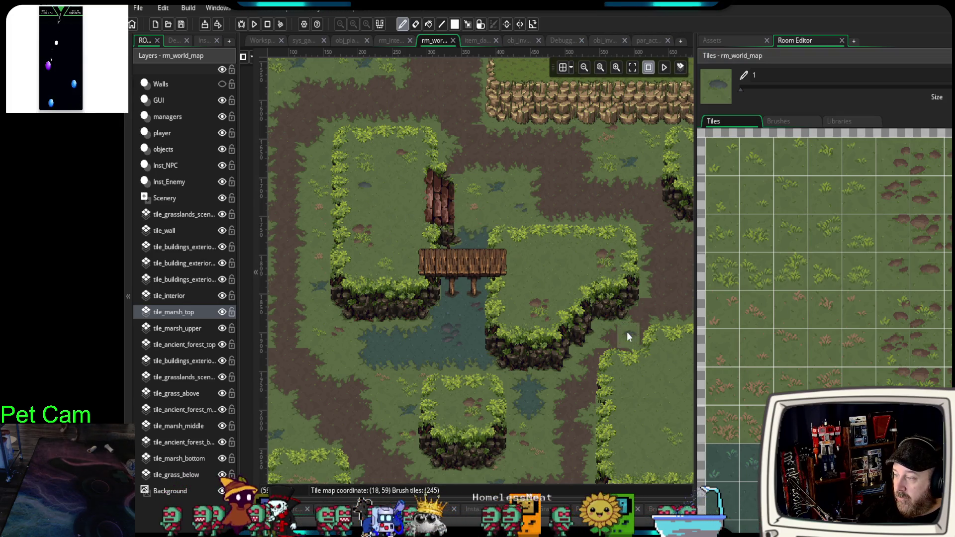
left_click(564, 282)
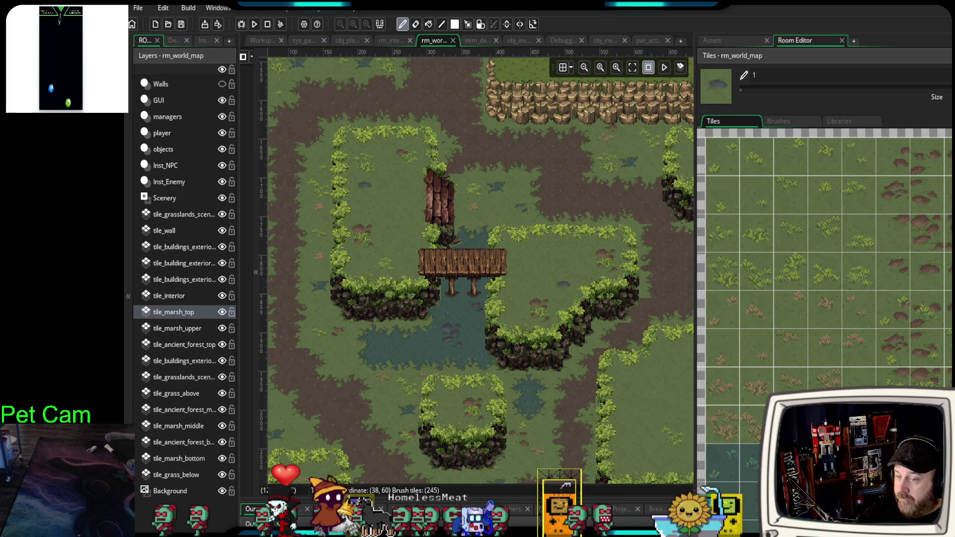
left_click(564, 308, "alt")
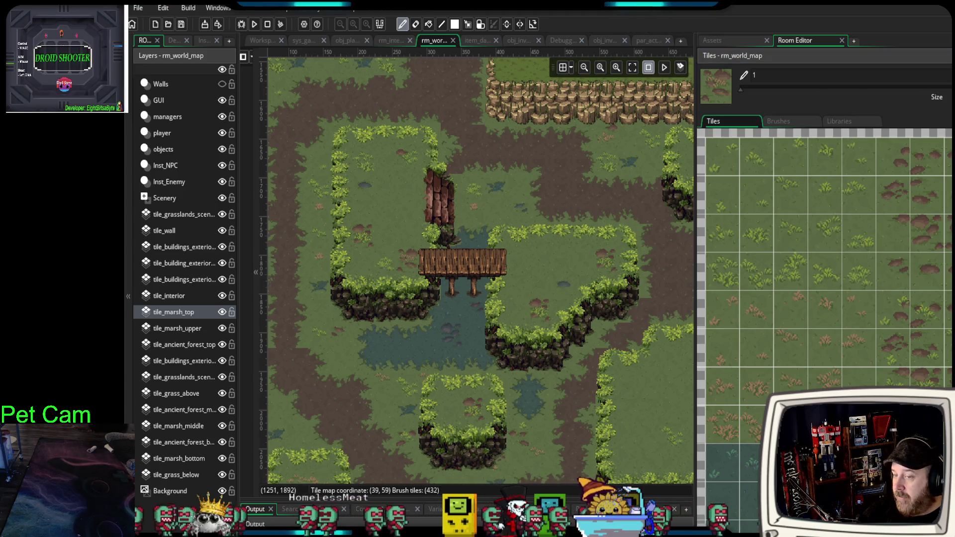
left_click(731, 301)
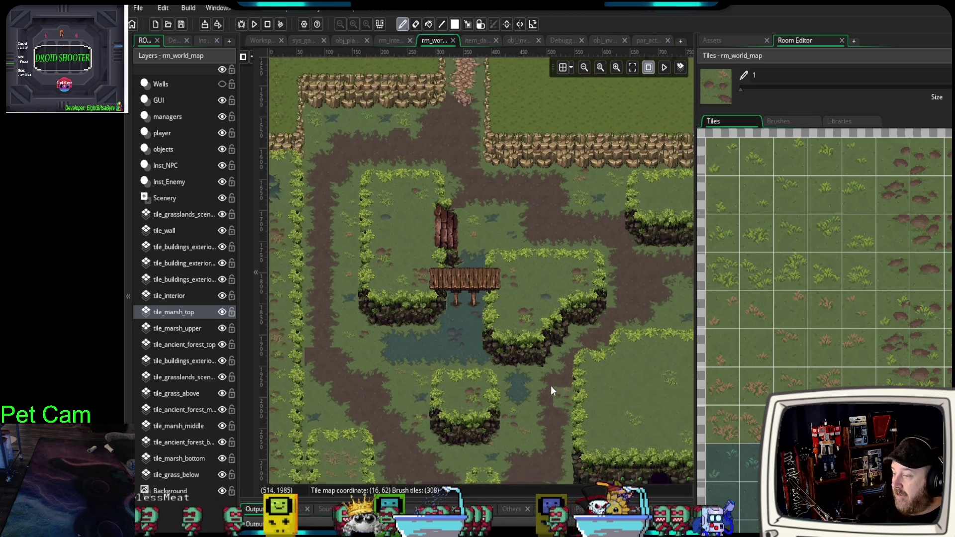
Browse the Tiles palette and choose a dirt-and-grass tile as the brush.
scroll(550, 386, "down", 5)
scroll(441, 321, "right", 5)
scroll(488, 338, "up", 1)
left_click(893, 377)
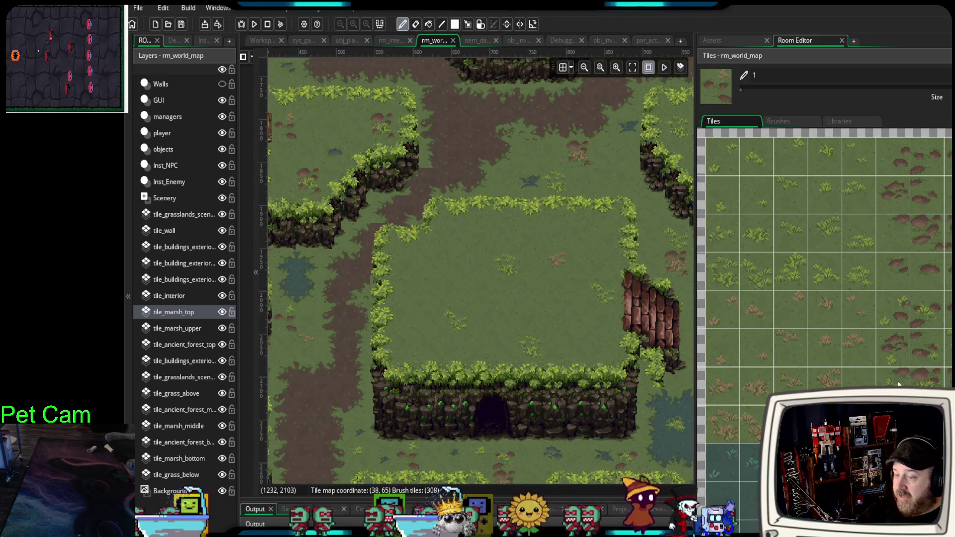
left_click(895, 306)
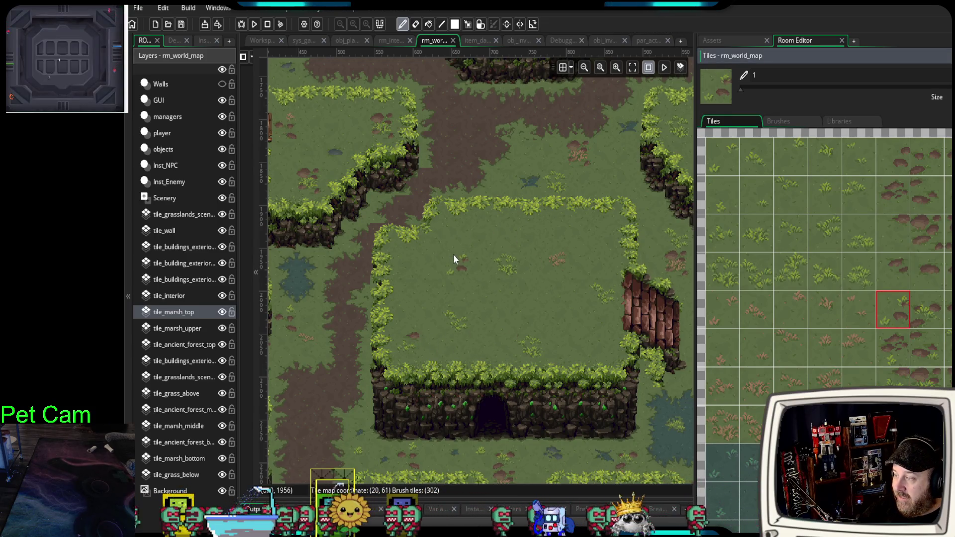
left_click(948, 348)
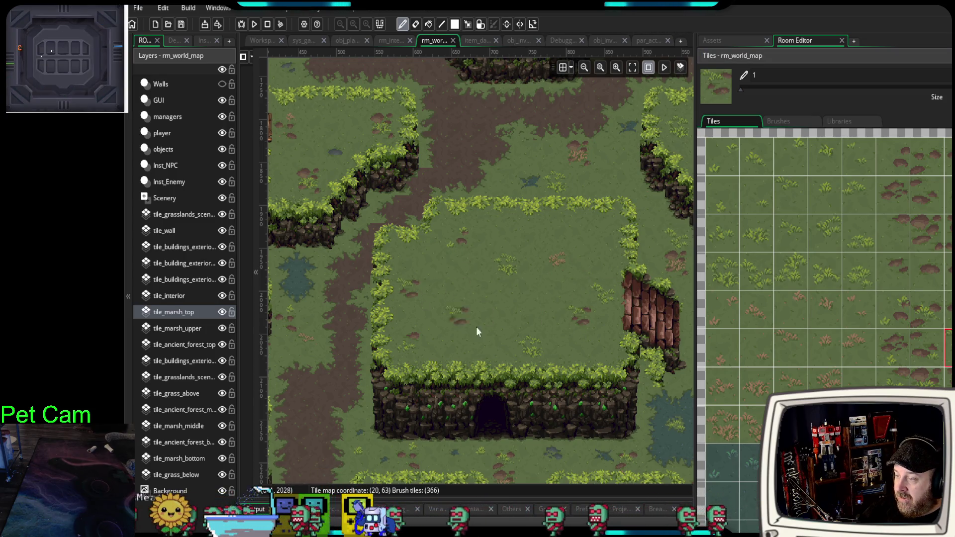
Paint grass tufts, a dirt patch and a grass-and-dirt tile onto the square island.
scroll(455, 298, "down", 2)
scroll(461, 279, "right", 3)
scroll(527, 268, "right", 4)
scroll(462, 288, "down", 1)
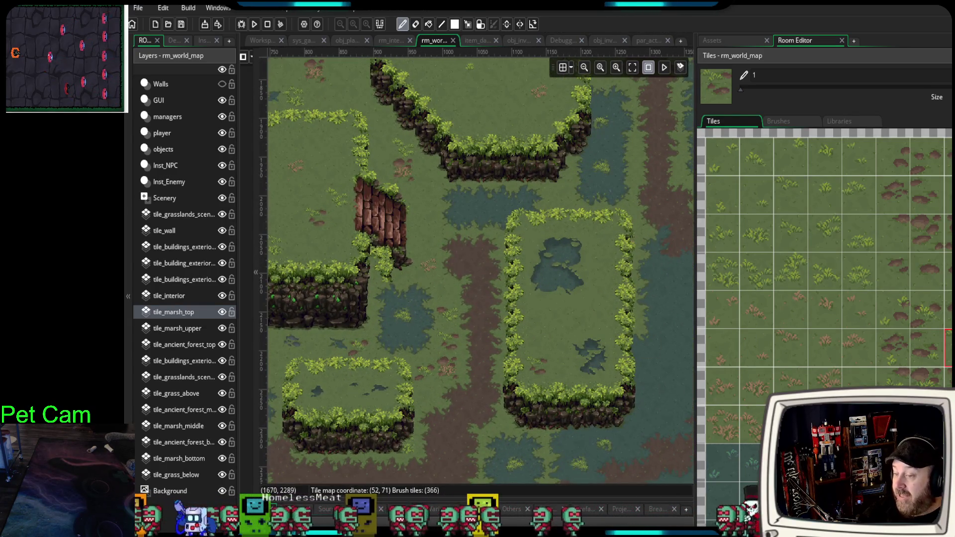
left_click(602, 241)
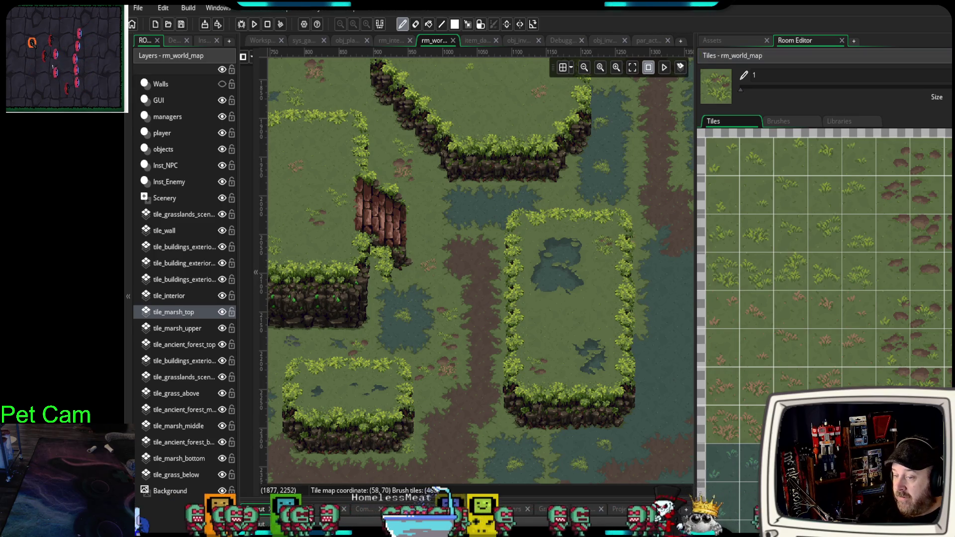
left_click(557, 320)
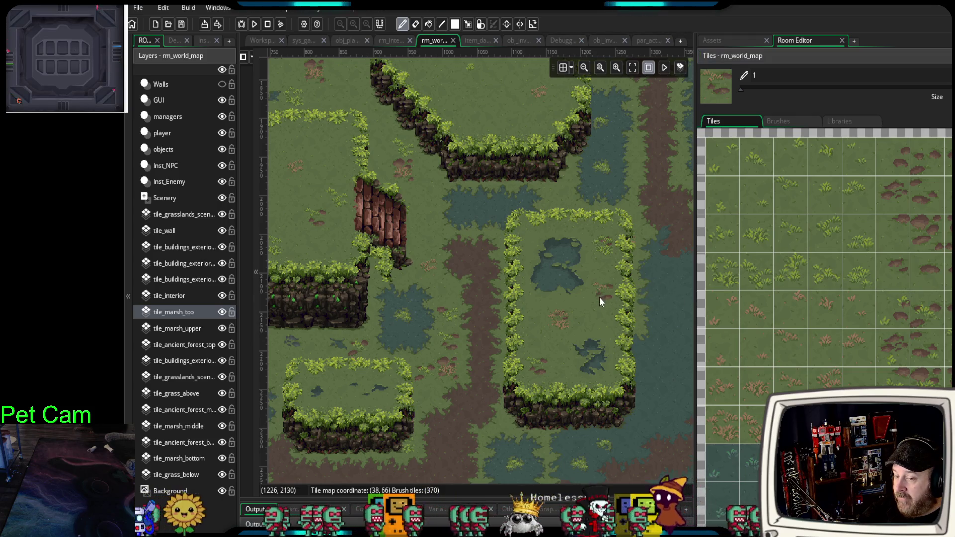
left_click(607, 337)
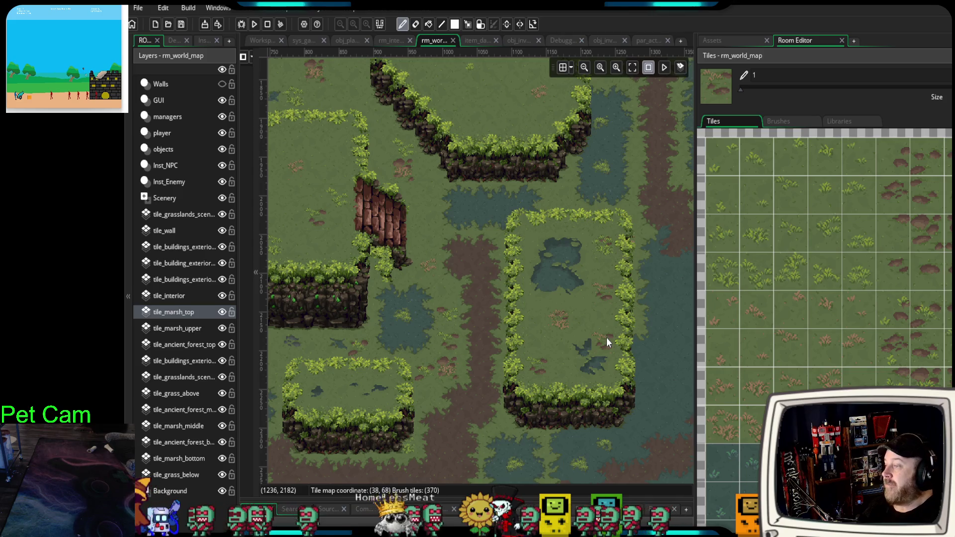
scroll(547, 237, "up", 3)
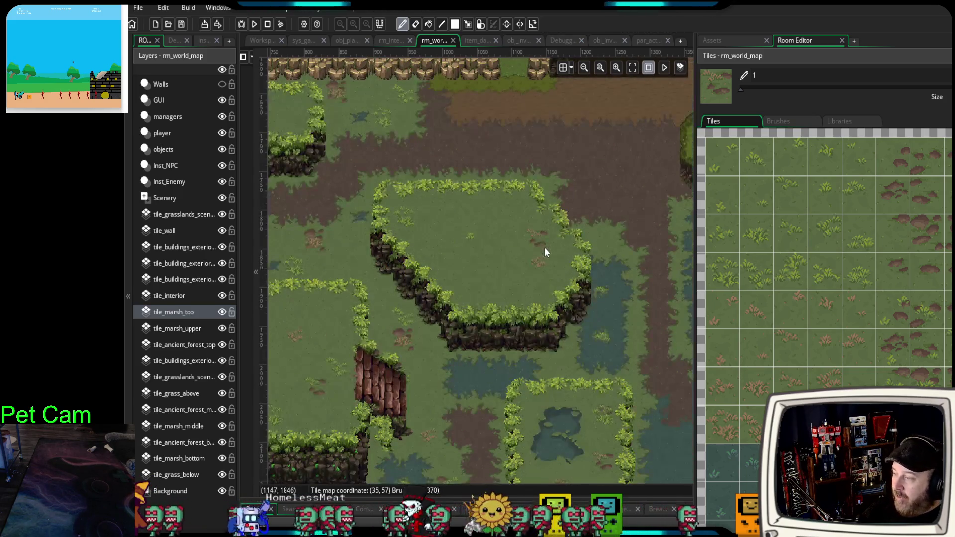
Select a 3x3 block of marsh pond tiles and stamp pond patches onto the oval island.
scroll(870, 309, "down", 10)
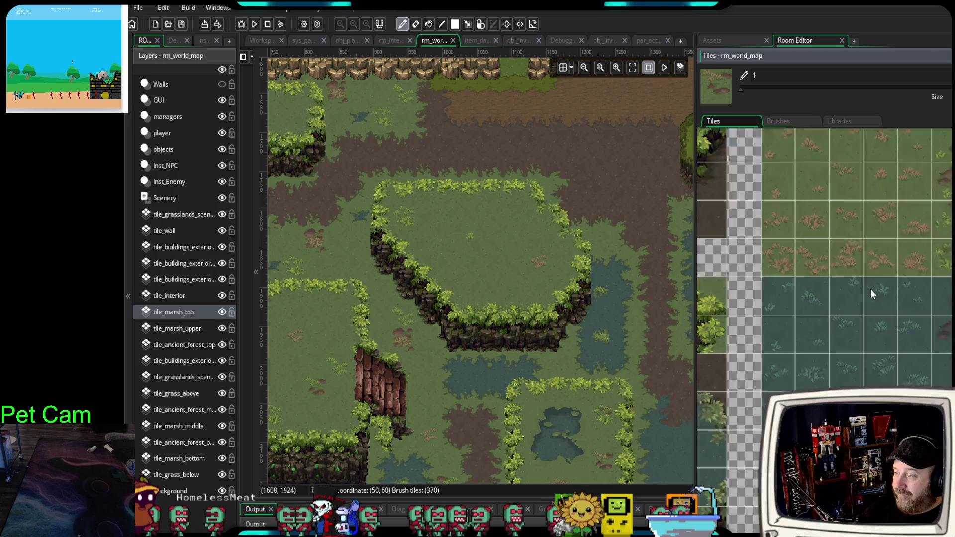
scroll(944, 349, "down", 3)
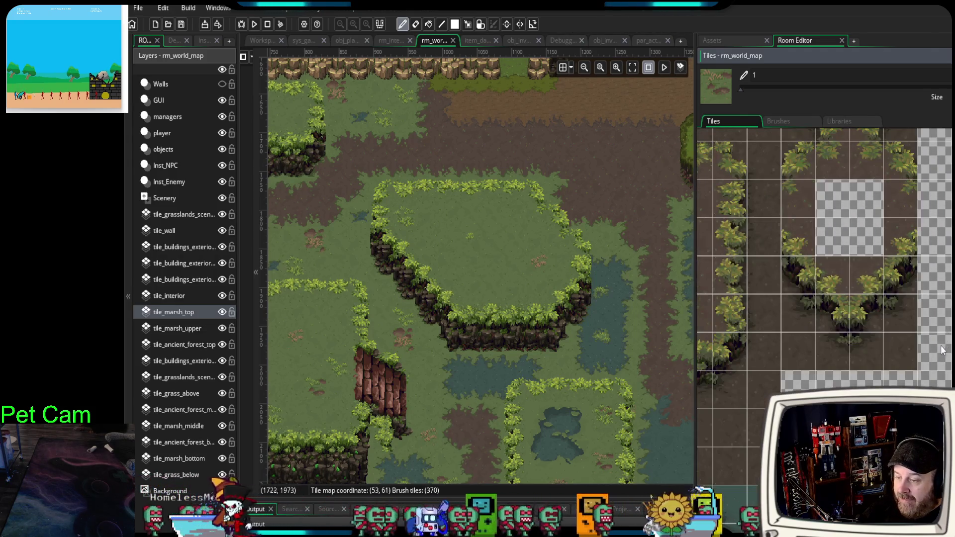
scroll(804, 283, "down", 8)
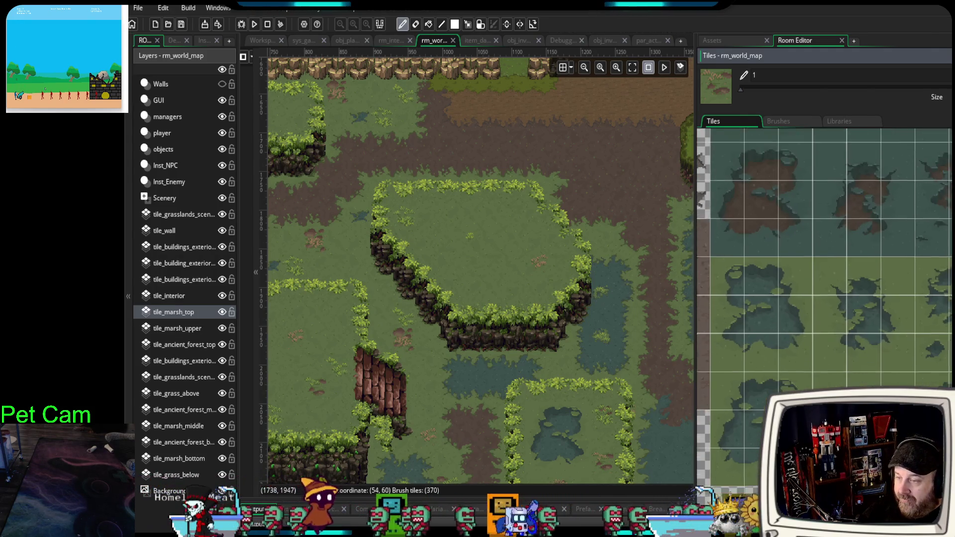
left_click_drag(842, 269, 890, 338)
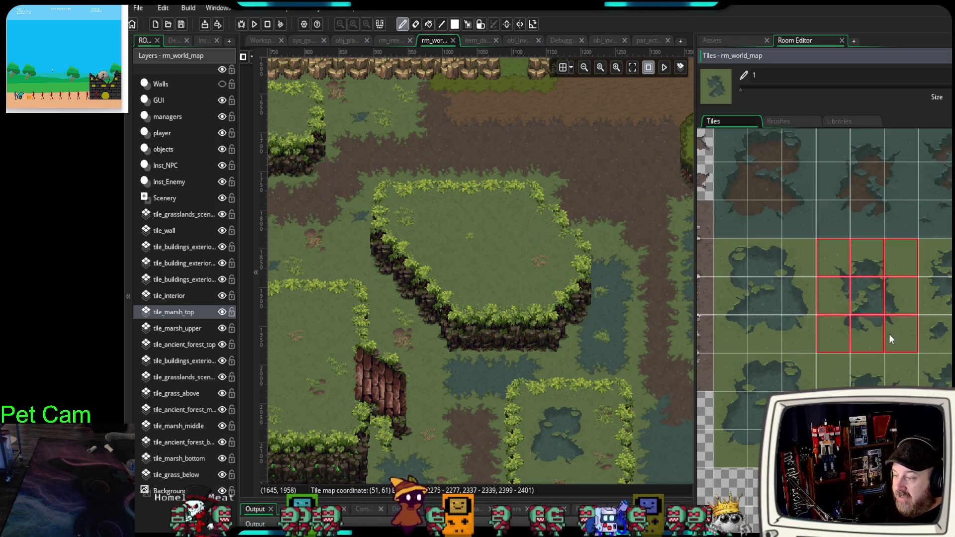
left_click(500, 244)
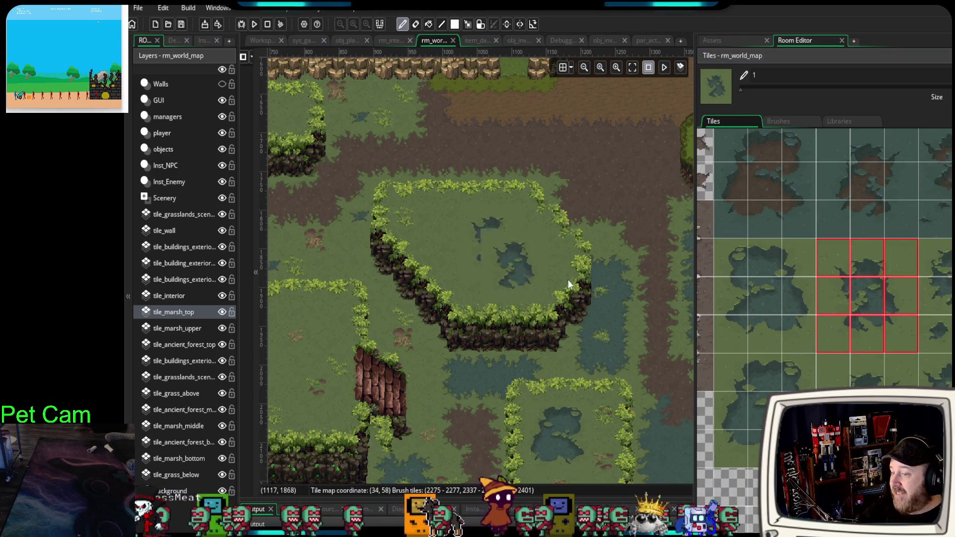
left_click(833, 330)
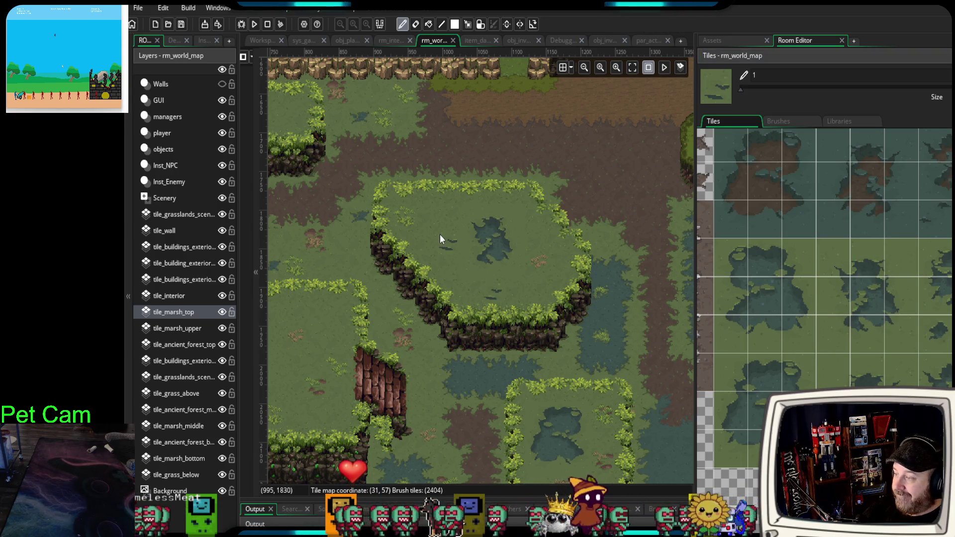
Add a small single-tile pond patch and a dark grass tile to the island.
left_click(946, 329)
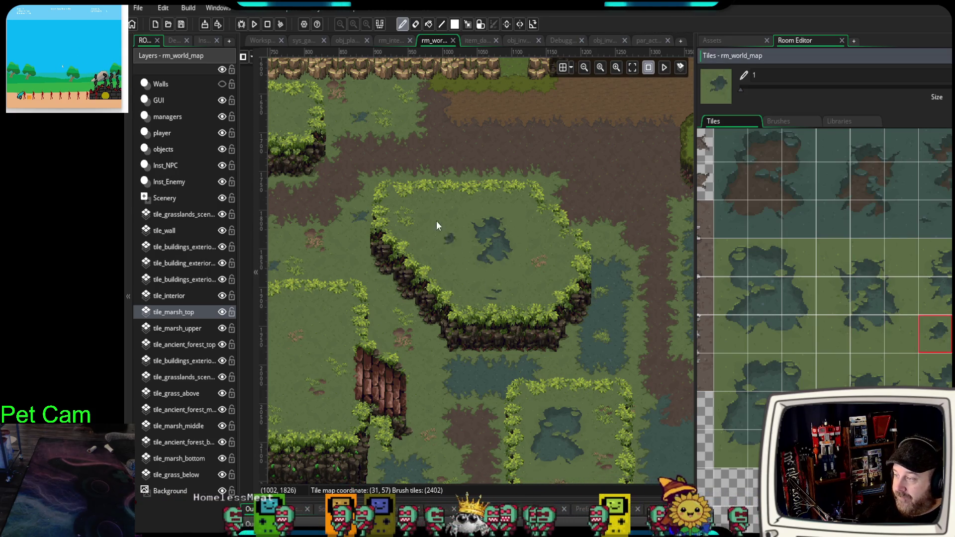
left_click(437, 237)
left_click(492, 188, "ctrl")
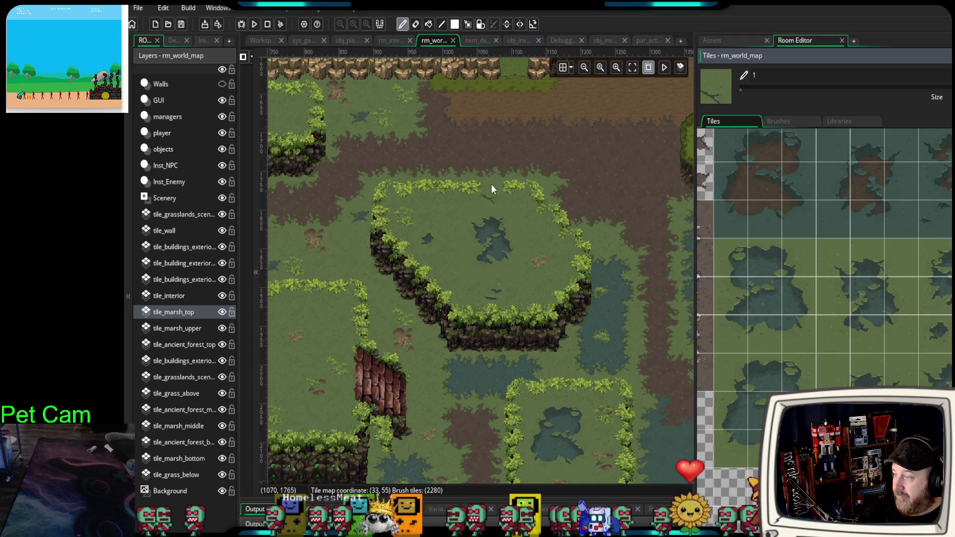
left_click(541, 237)
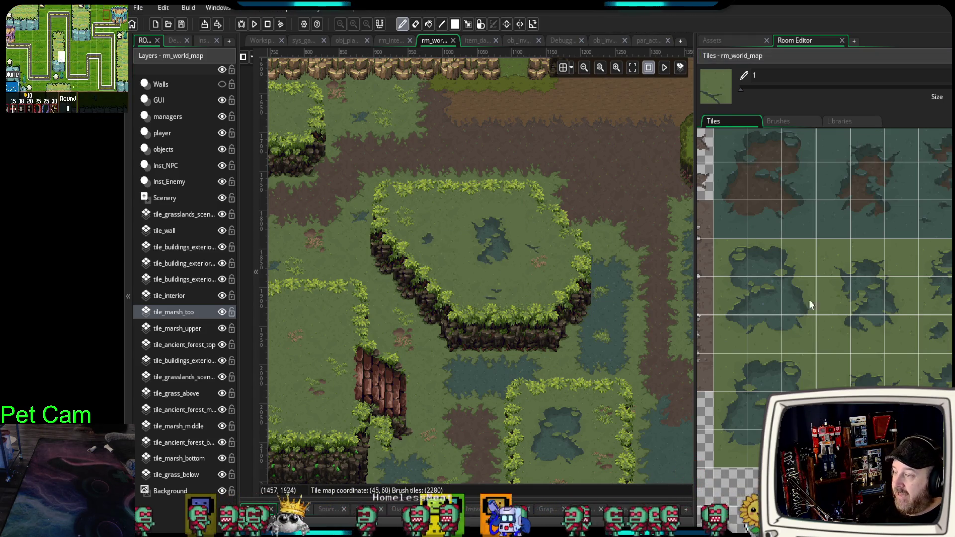
scroll(897, 369, "down", 5)
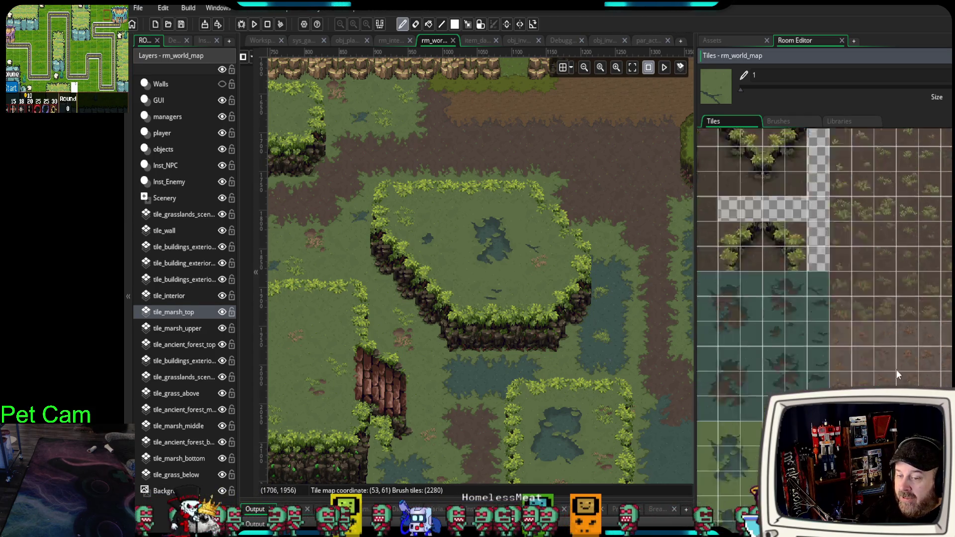
Pick a green grass tile and pan the map over to the central mound with the cave.
scroll(891, 288, "down", 5)
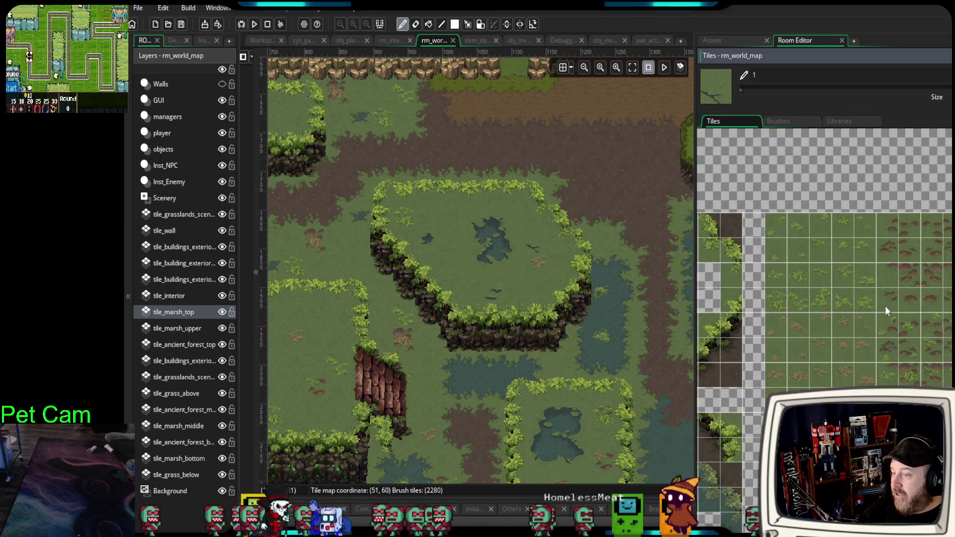
scroll(884, 331, "up", 3)
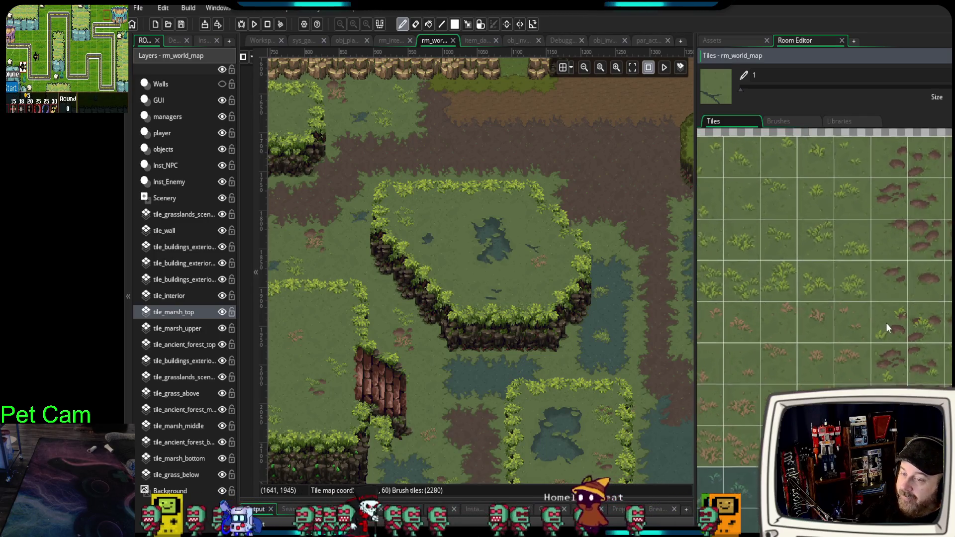
left_click(884, 331)
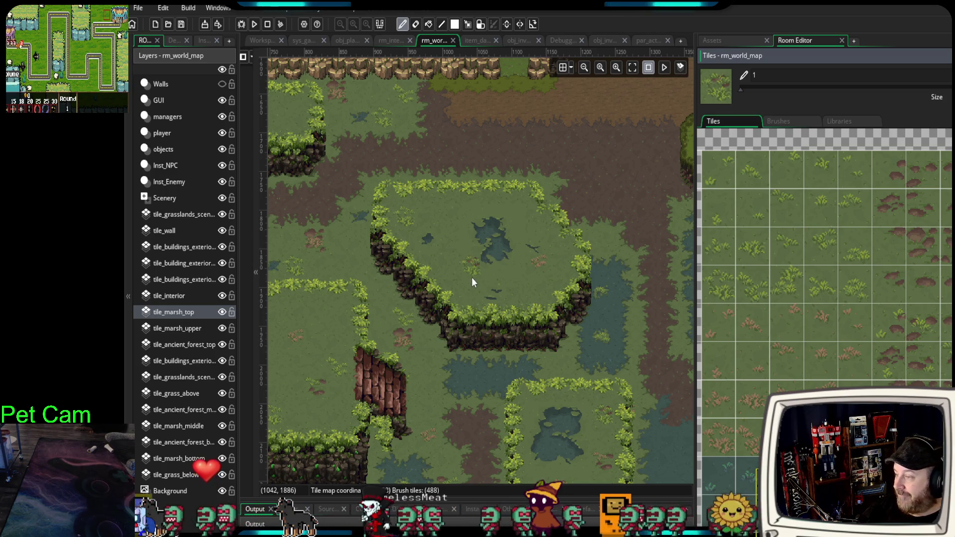
left_click(947, 384)
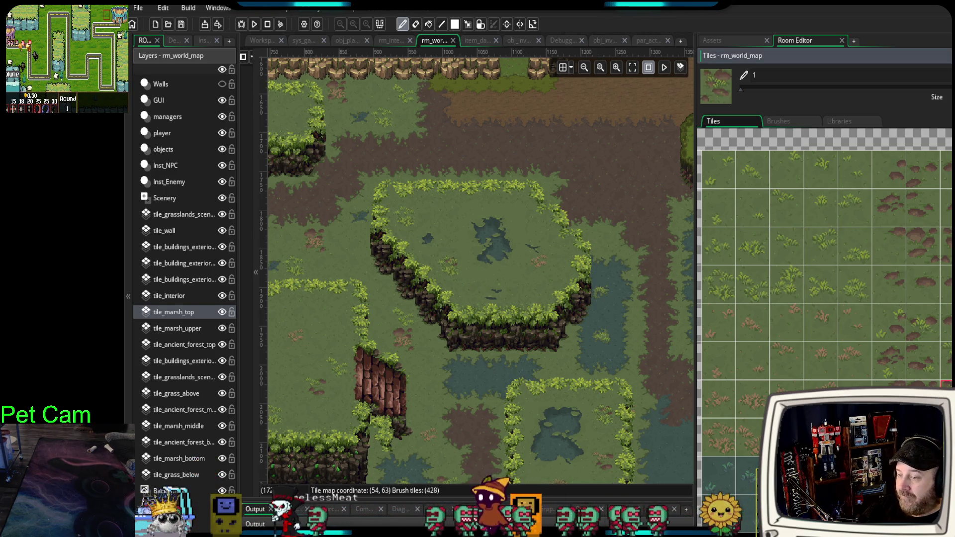
left_click(855, 302)
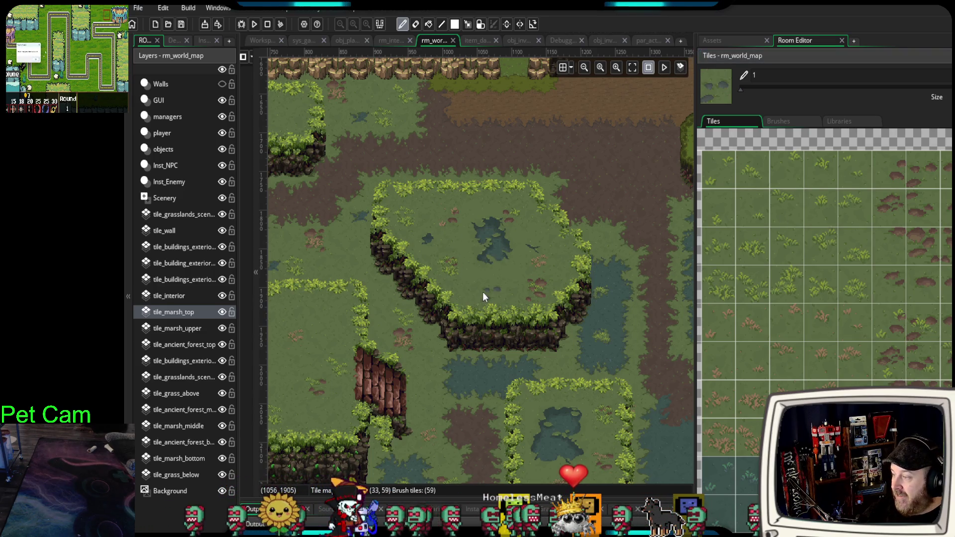
scroll(483, 292, "down", 2)
scroll(482, 292, "left", 3)
mouse_move(447, 314)
left_mouse_down()
mouse_move(522, 299)
mouse_move(537, 318)
left_mouse_up()
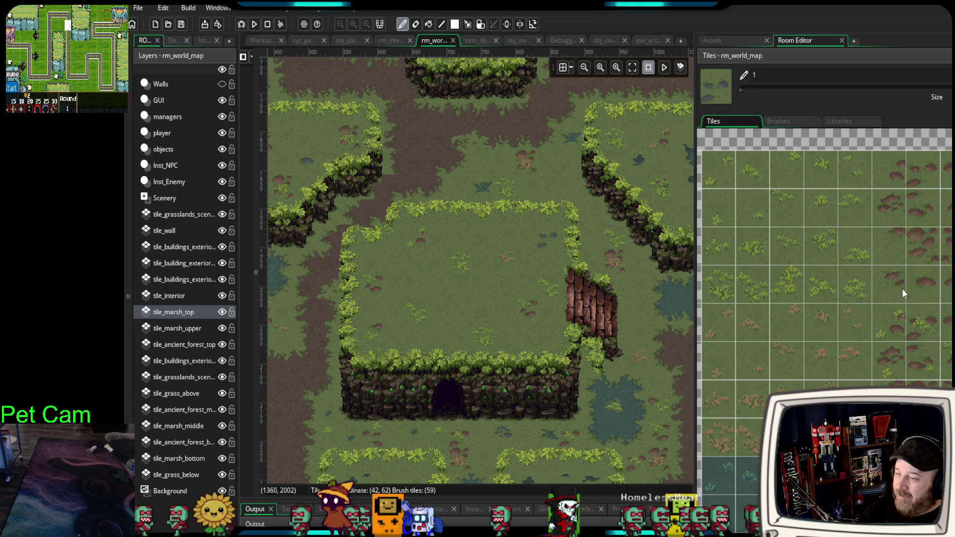
Paint a brown plant tile onto the central mound's grass.
left_click(721, 427)
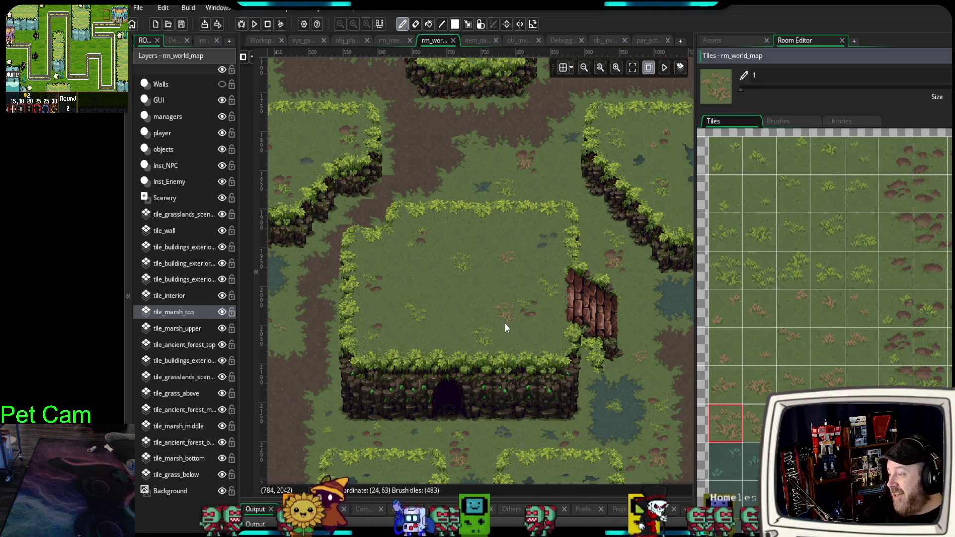
left_click(402, 256)
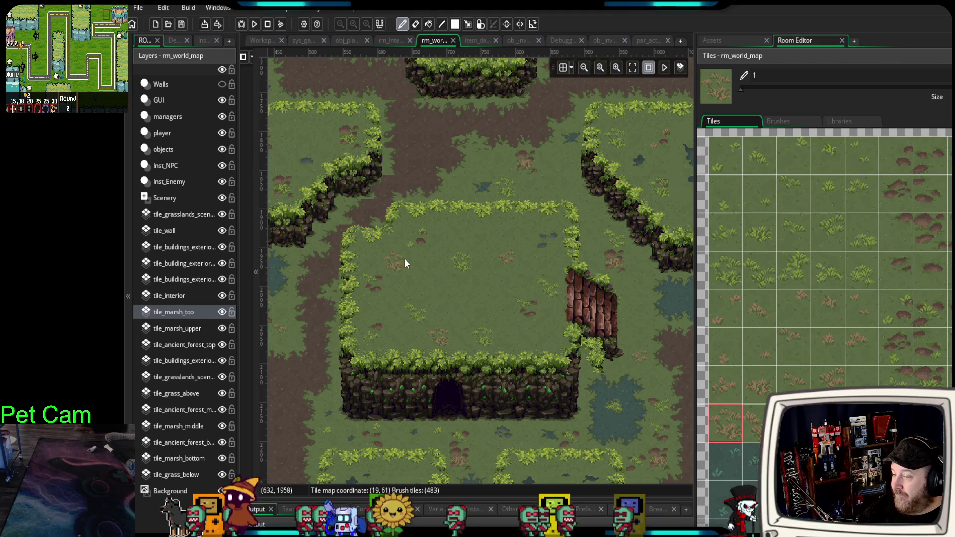
left_click(857, 354)
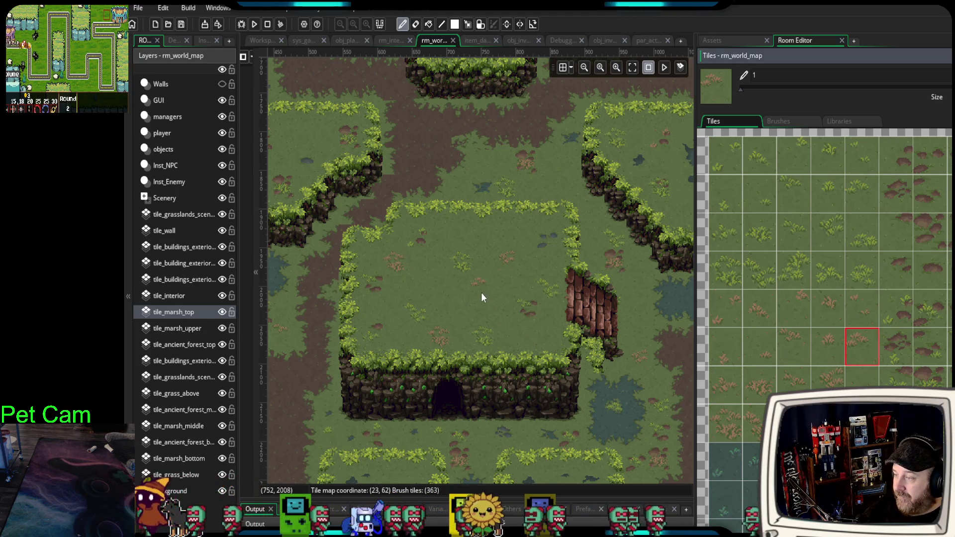
scroll(466, 302, "down", 5)
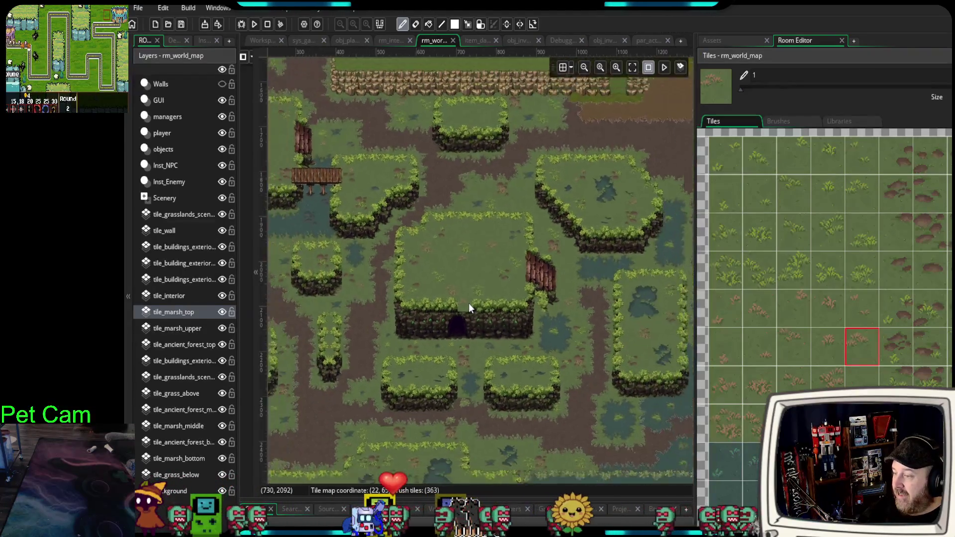
Widen the room view, make Scenery the active layer and show the Asset Browser.
mouse_move(446, 302)
left_mouse_down()
mouse_move(509, 318)
mouse_move(482, 332)
left_mouse_up()
scroll(469, 345, "up", 1)
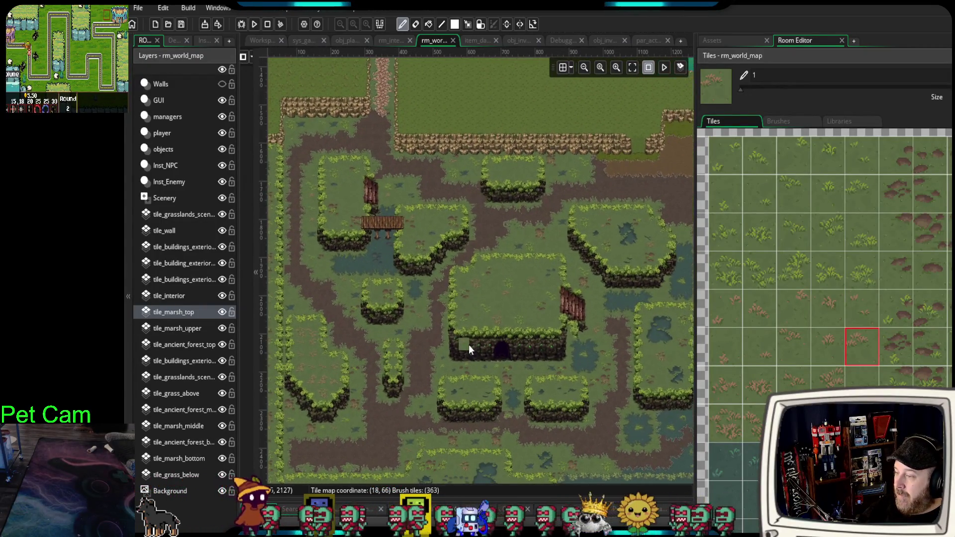
scroll(469, 345, "down", 1)
mouse_move(697, 412)
left_mouse_down()
mouse_move(735, 409)
mouse_move(708, 411)
left_mouse_up()
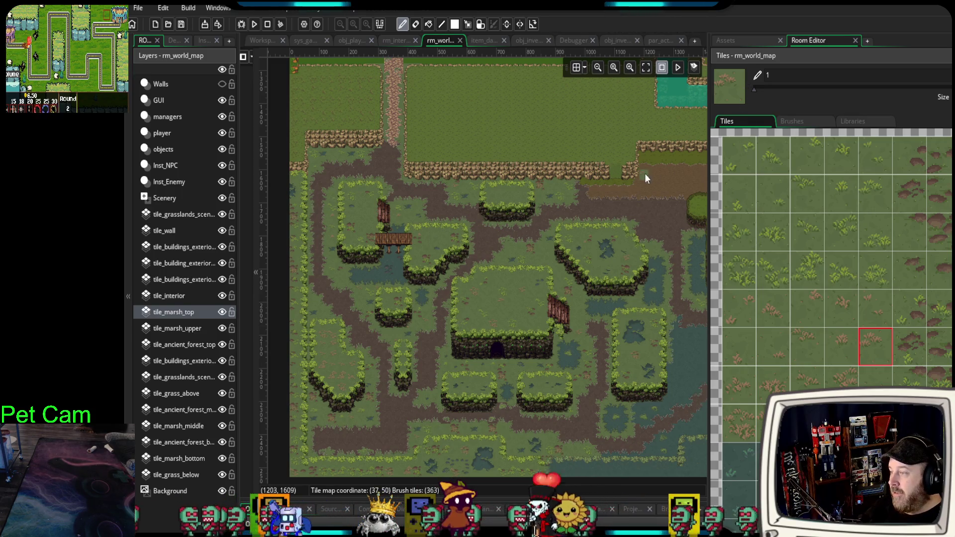
left_click_drag(519, 210, 542, 211)
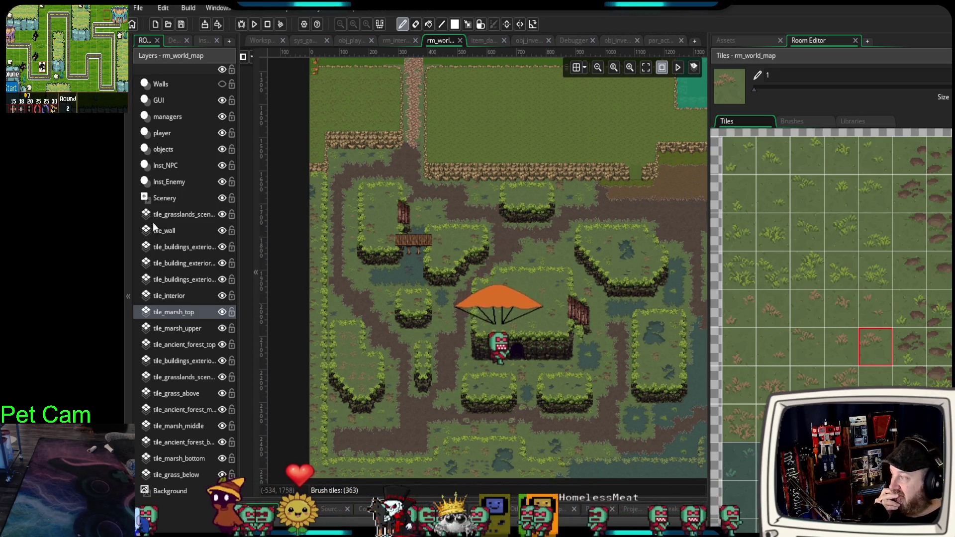
left_click(160, 197)
left_click(743, 43)
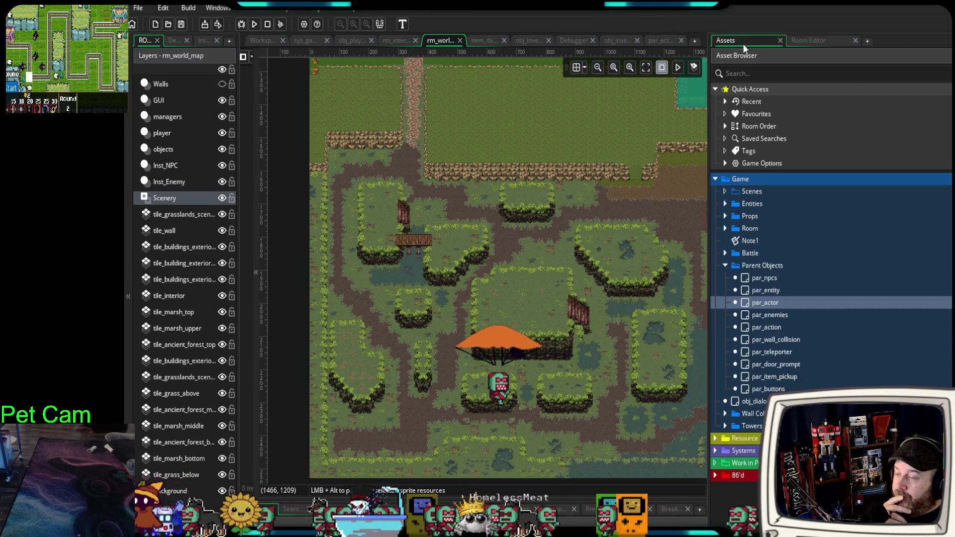
Collapse Game, expand Resource > Sprites > Tree_Animated, and widen the room view.
left_click(724, 265)
left_click(716, 179)
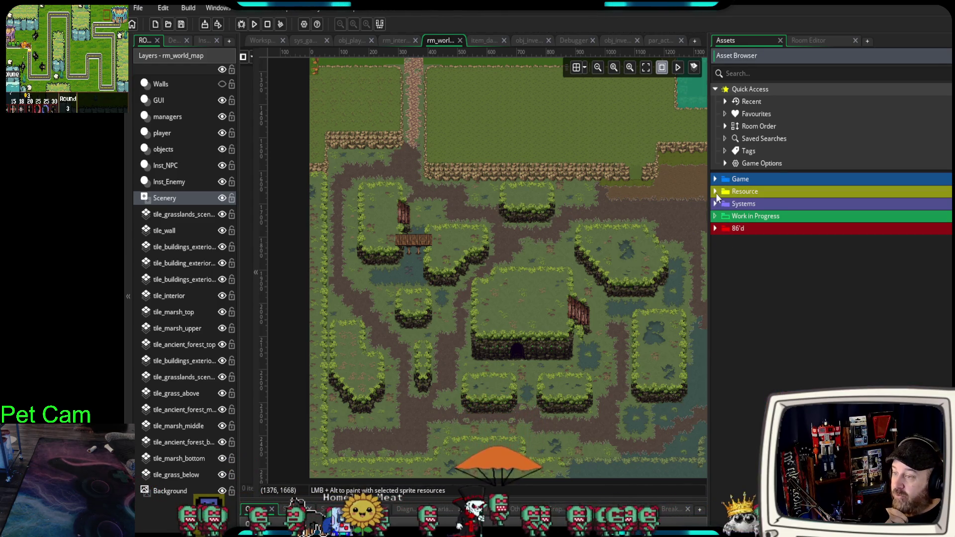
left_click(716, 192)
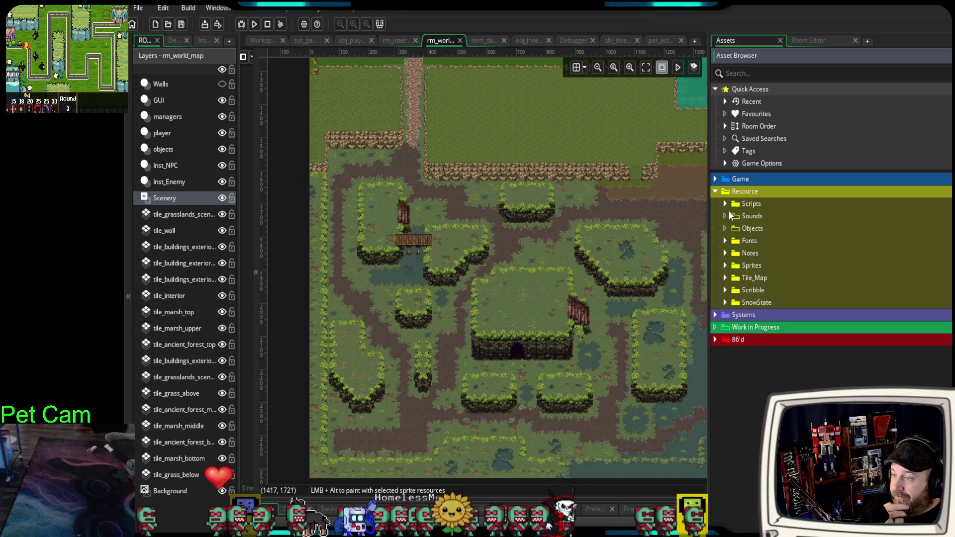
left_click(726, 265)
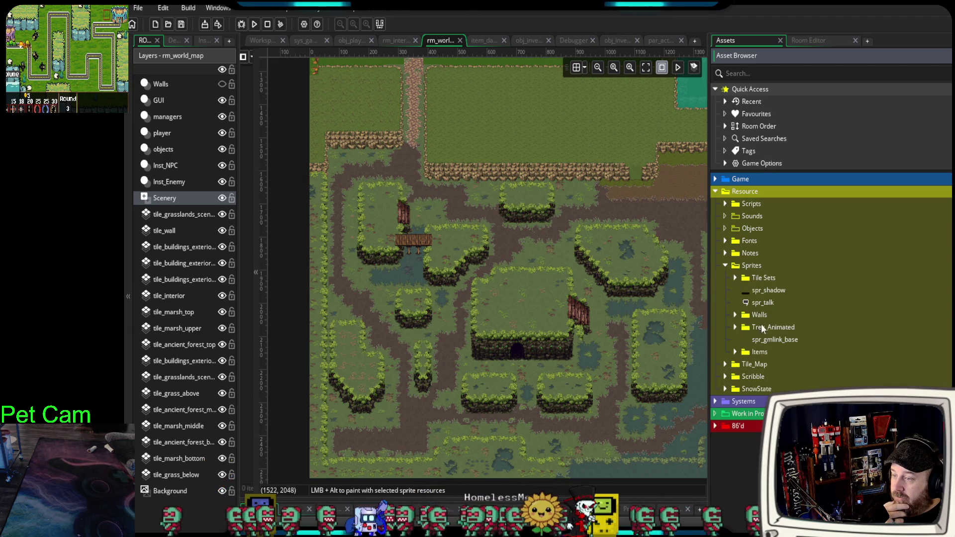
left_click(734, 327)
scroll(771, 343, "down", 3)
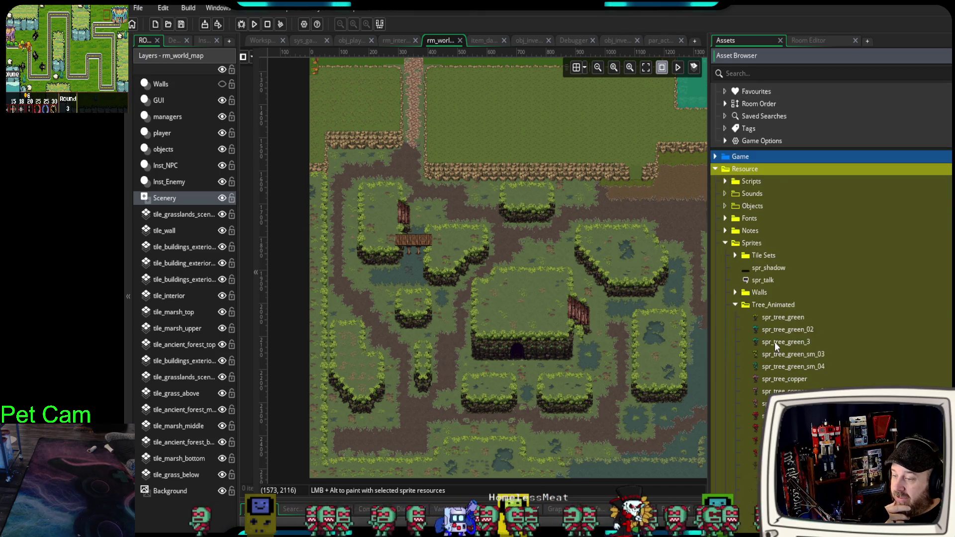
mouse_move(709, 359)
left_mouse_down()
mouse_move(774, 336)
mouse_move(735, 347)
left_mouse_up()
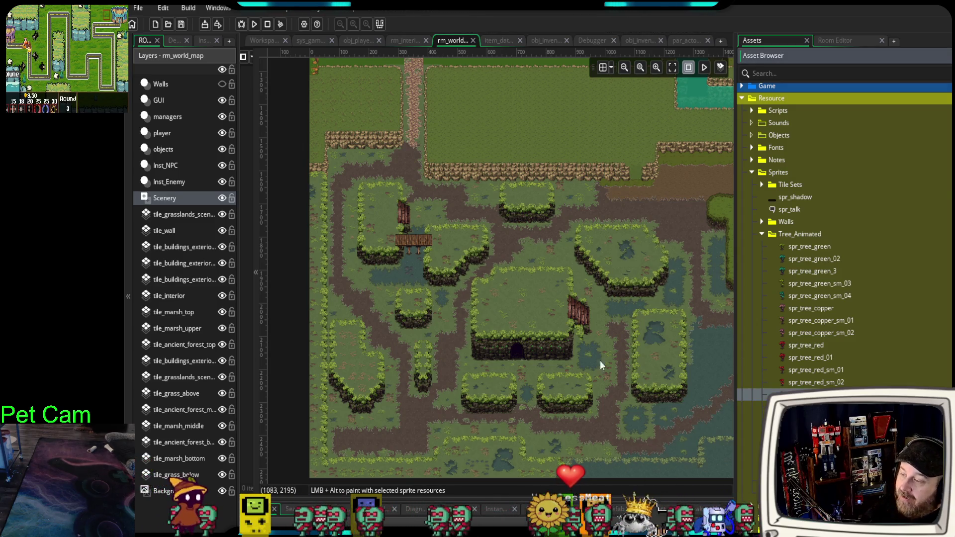
Place a dead tree from Tree_Animated into the marsh east of the central mound.
mouse_move(796, 396)
left_mouse_down()
mouse_move(620, 331)
mouse_move(525, 312)
mouse_move(524, 326)
left_mouse_up()
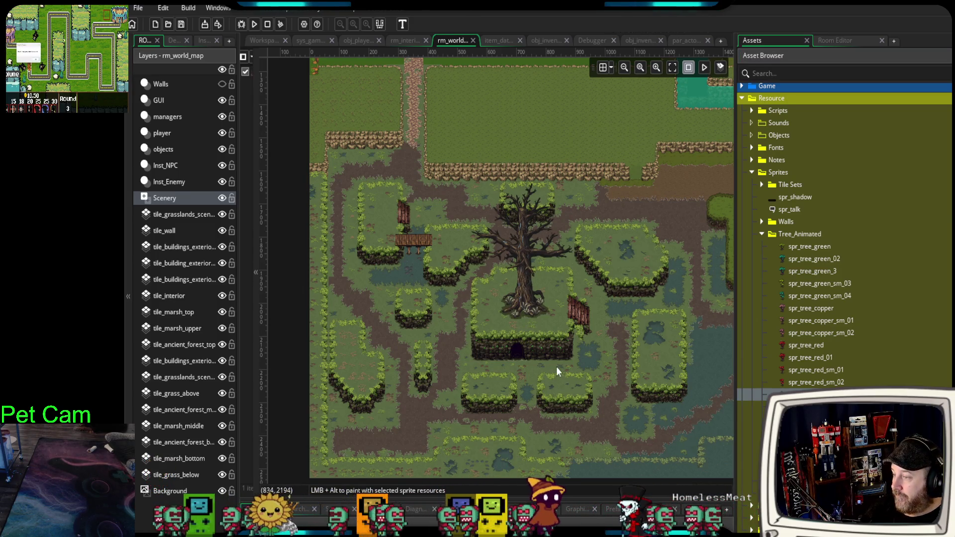
scroll(556, 369, "up", 2)
scroll(559, 367, "down", 2)
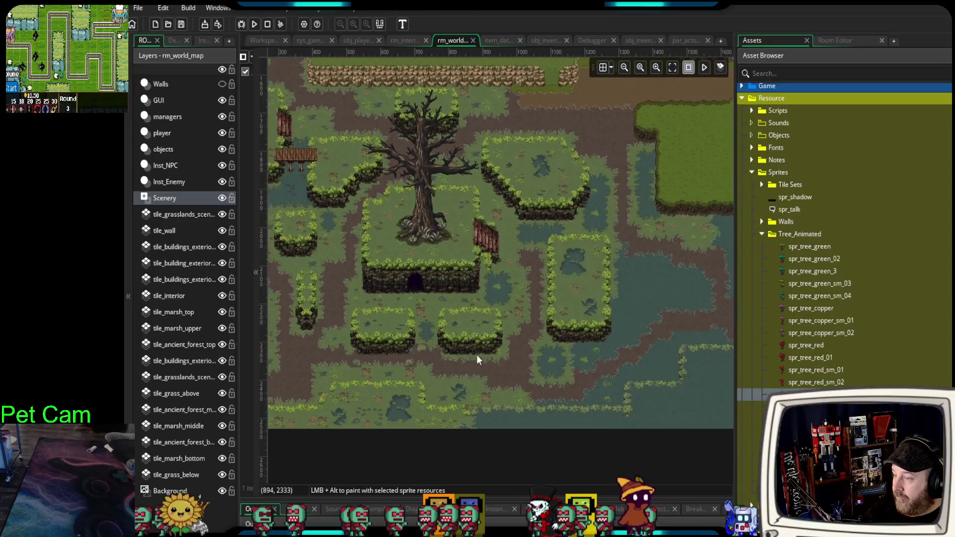
mouse_move(428, 271)
left_mouse_down()
mouse_move(669, 321)
mouse_move(650, 329)
left_mouse_up()
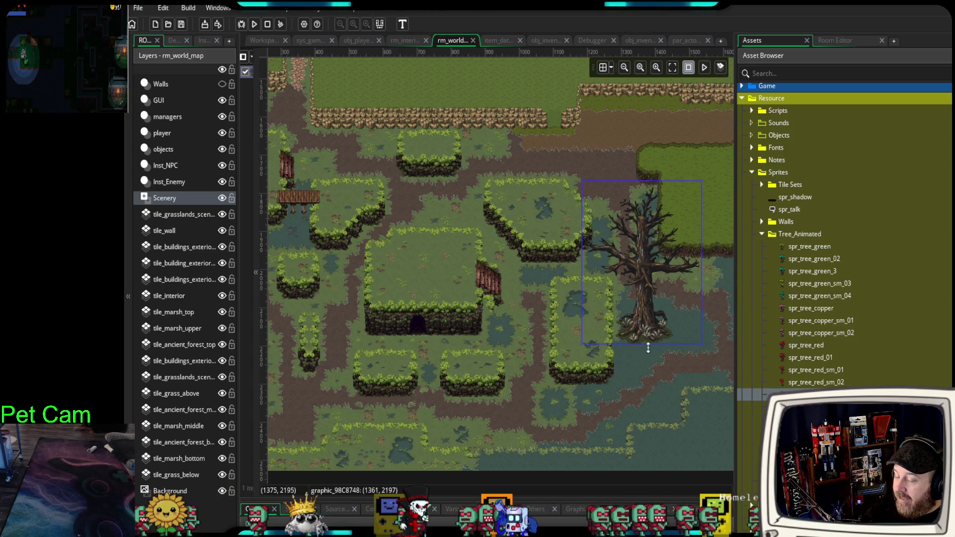
scroll(647, 351, "up", 3)
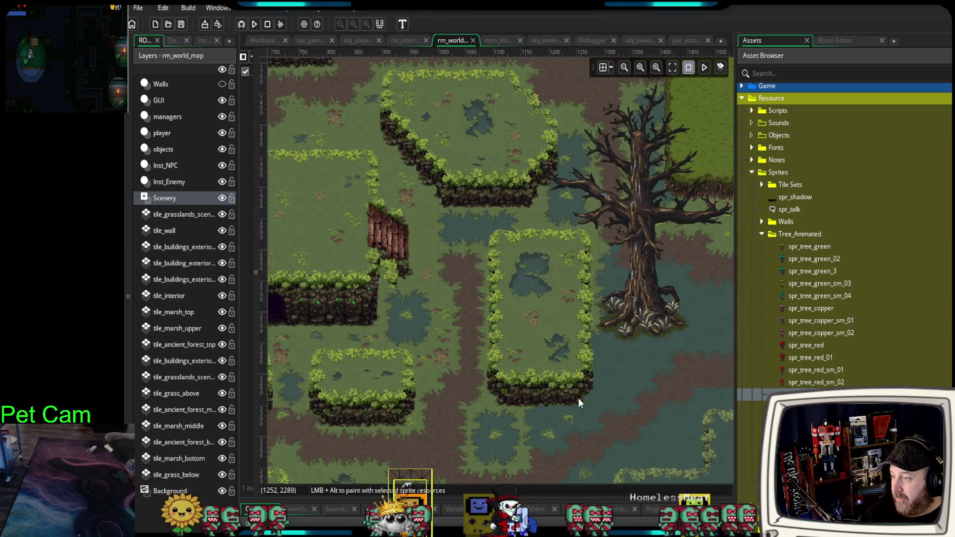
left_click_drag(650, 323, 650, 338)
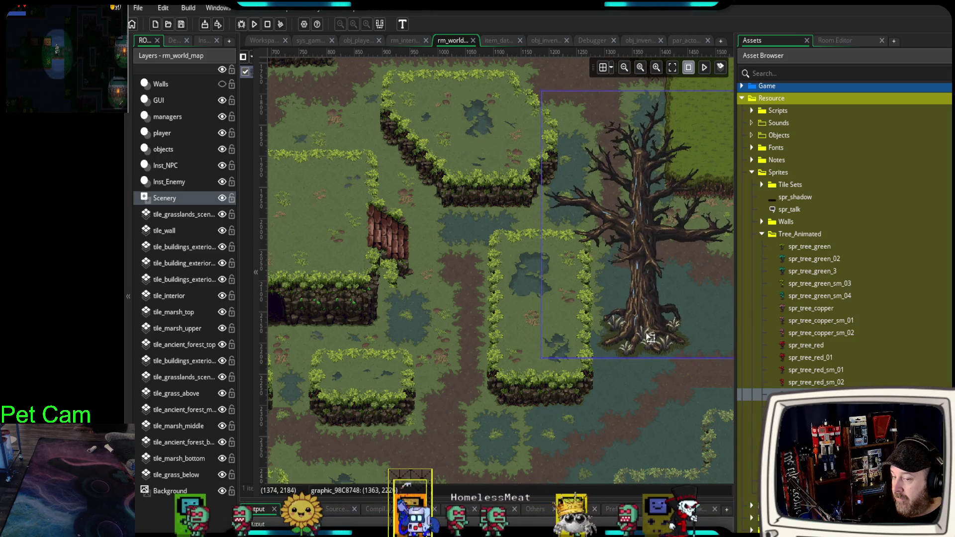
Pan west to the bridge and pond and drag spr_tree_copper_sm_02 into the room.
mouse_move(493, 409)
left_mouse_down()
mouse_move(539, 390)
mouse_move(653, 388)
left_mouse_up()
scroll(480, 362, "down", 1)
scroll(480, 362, "down", 2)
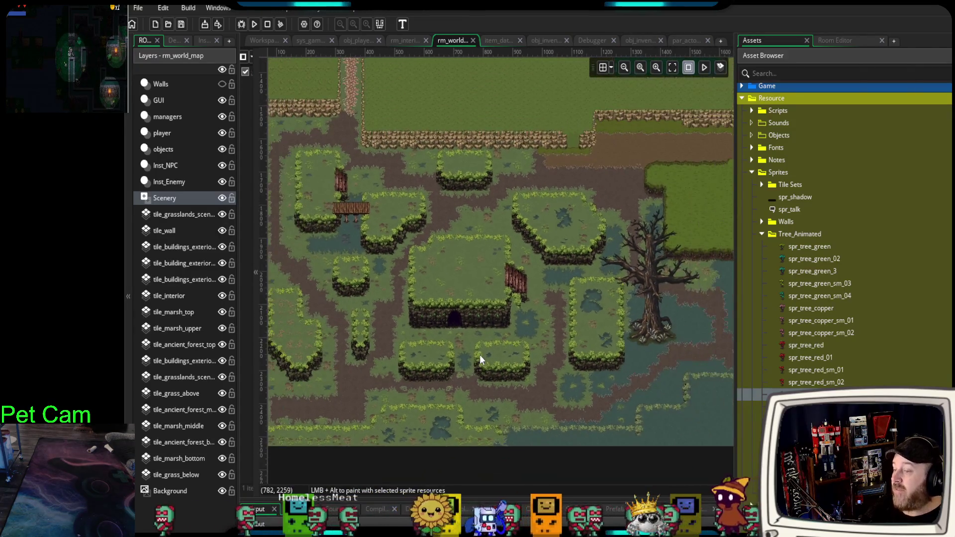
scroll(479, 360, "up", 1)
left_click_drag(475, 359, 608, 380)
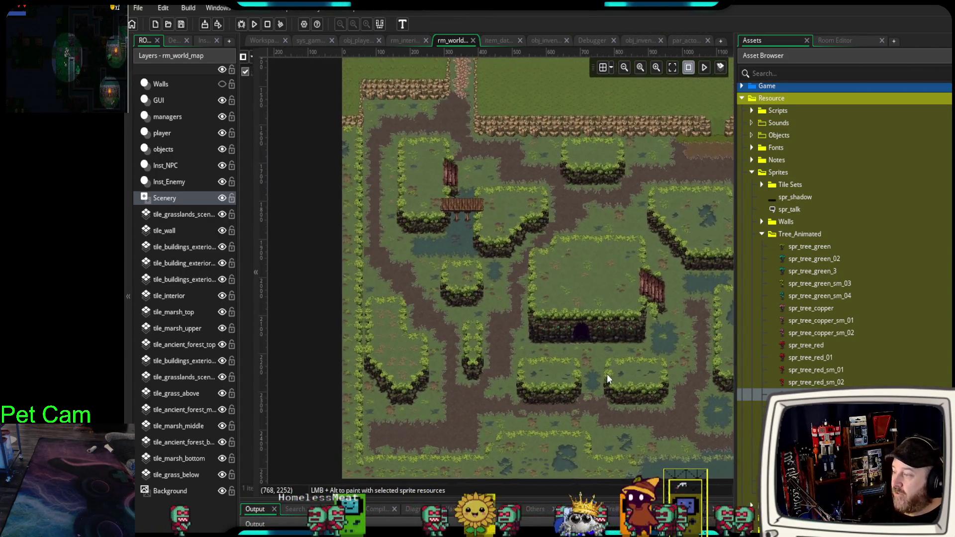
scroll(482, 305, "up", 3)
scroll(452, 243, "up", 2)
left_click_drag(456, 249, 500, 349)
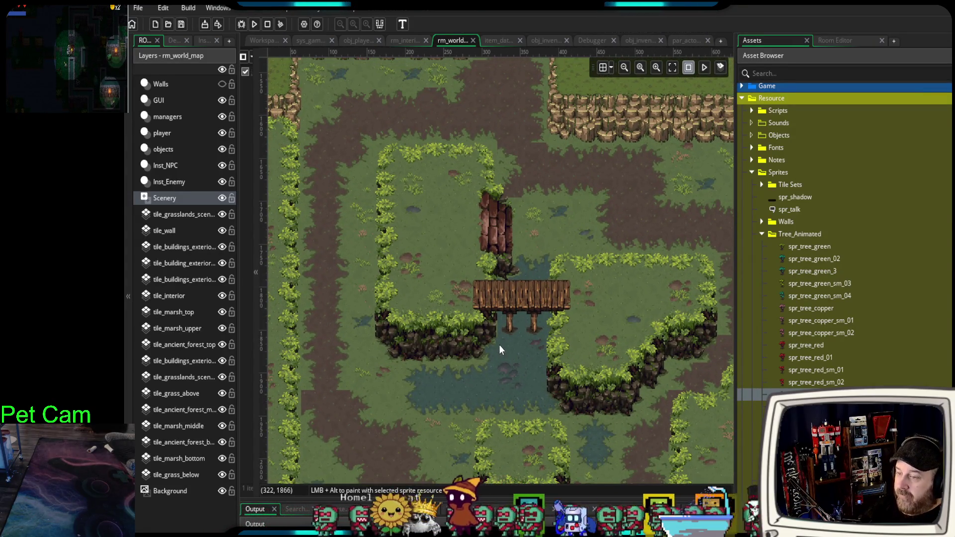
scroll(480, 306, "up", 5)
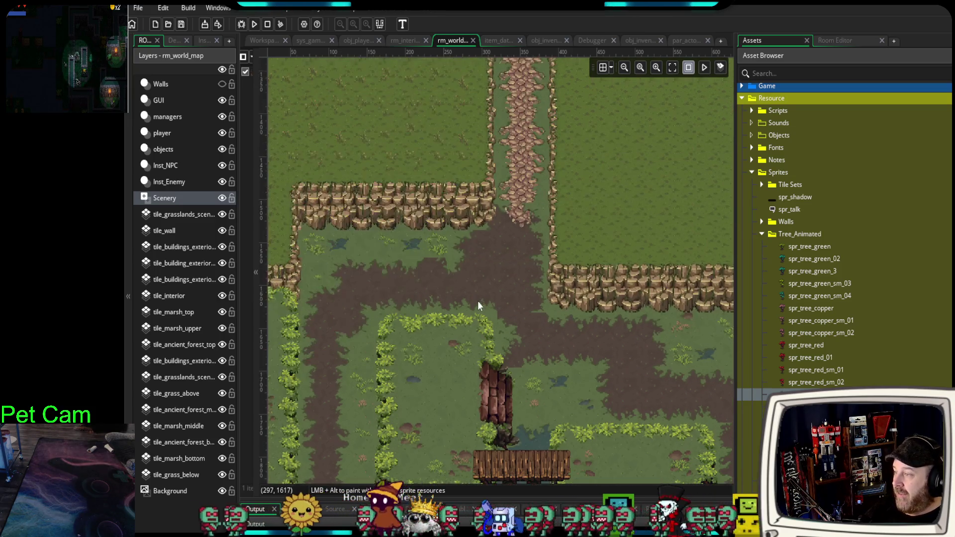
scroll(473, 324, "left", 2)
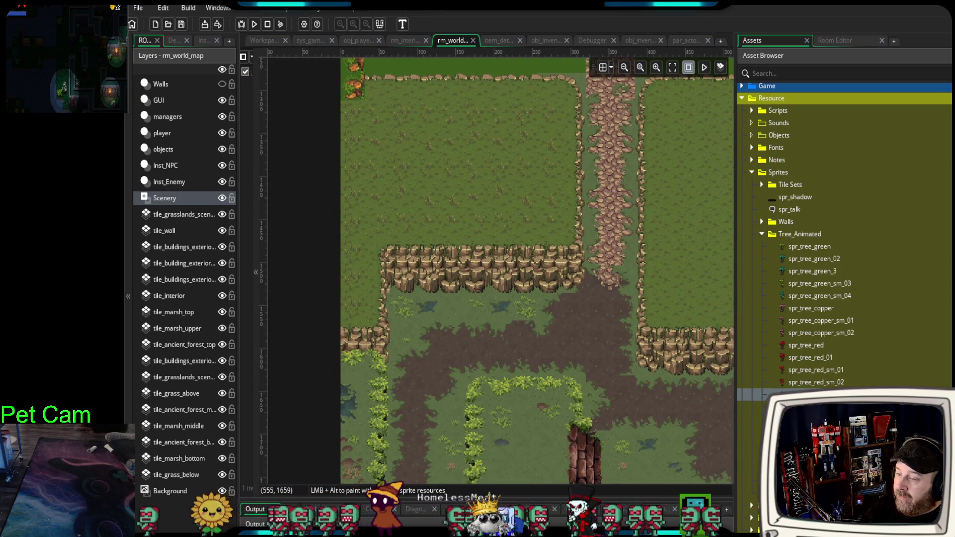
left_click(791, 382)
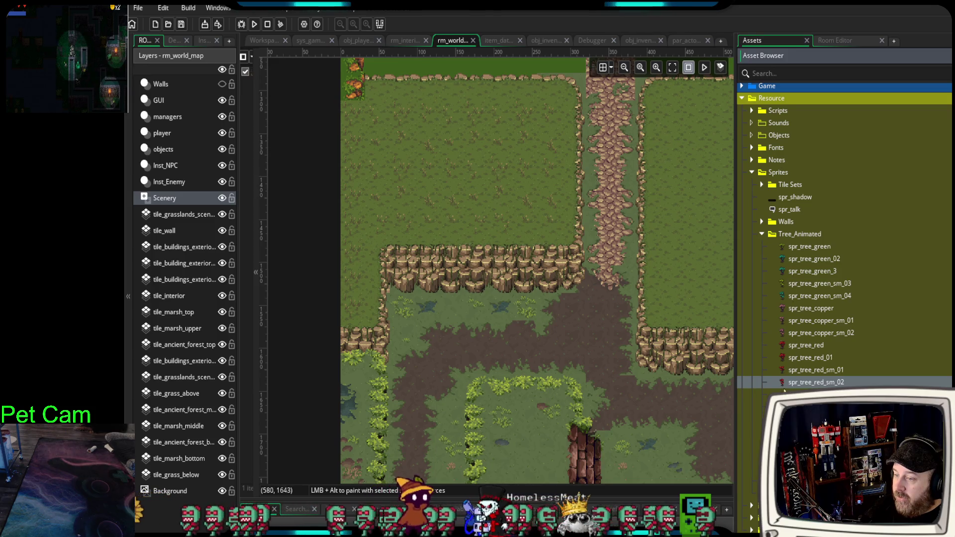
mouse_move(783, 336)
left_mouse_down()
mouse_move(405, 220)
mouse_move(358, 256)
left_mouse_up()
Drop the copper tree above the left cliff and place spr_tree_copper_sm_01 right of the path.
left_click_drag(355, 257, 356, 257)
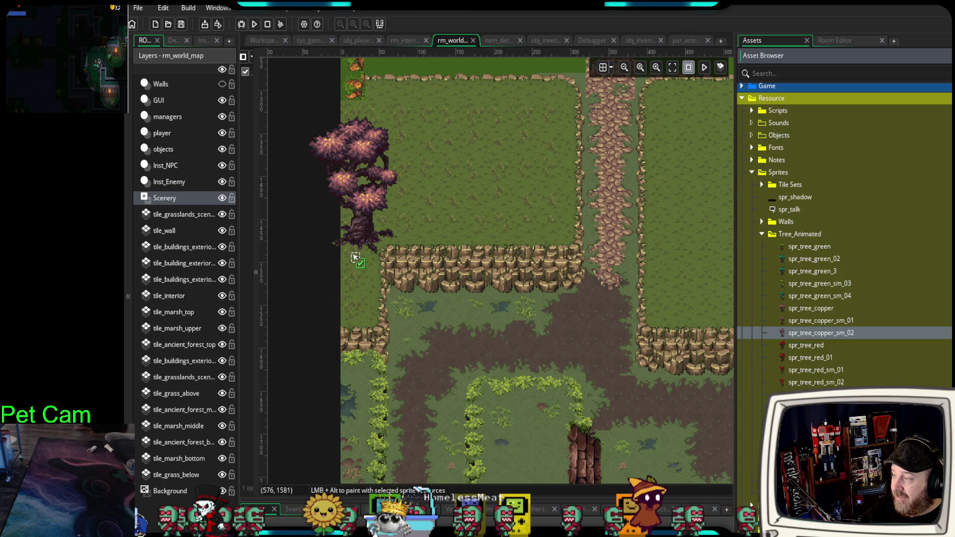
left_click(785, 321)
mouse_move(787, 318)
left_mouse_down()
mouse_move(689, 284)
mouse_move(685, 321)
left_mouse_up()
left_click_drag(598, 327, 566, 346)
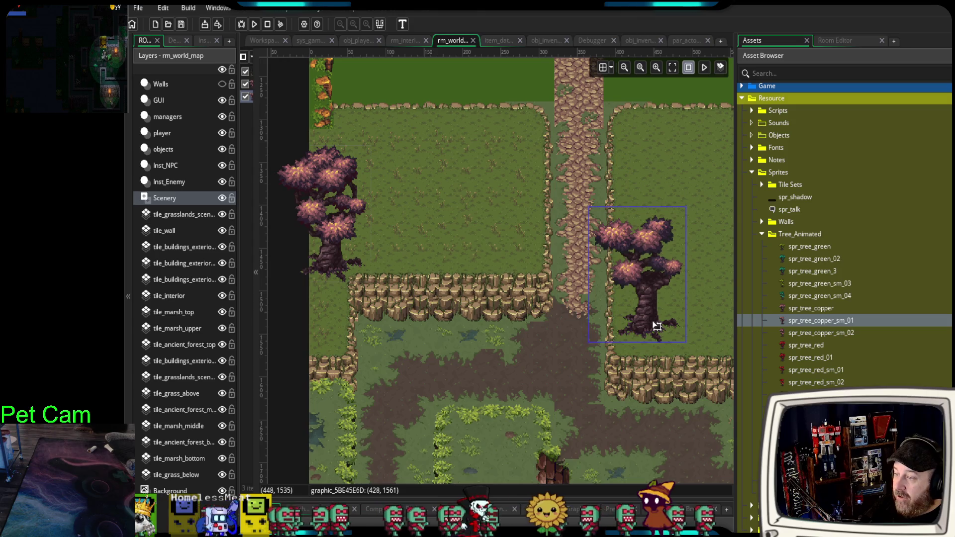
left_click(561, 344)
Nudge the copper tree slightly right and down, then drag spr_tree_red into the room.
scroll(563, 343, "up", 2)
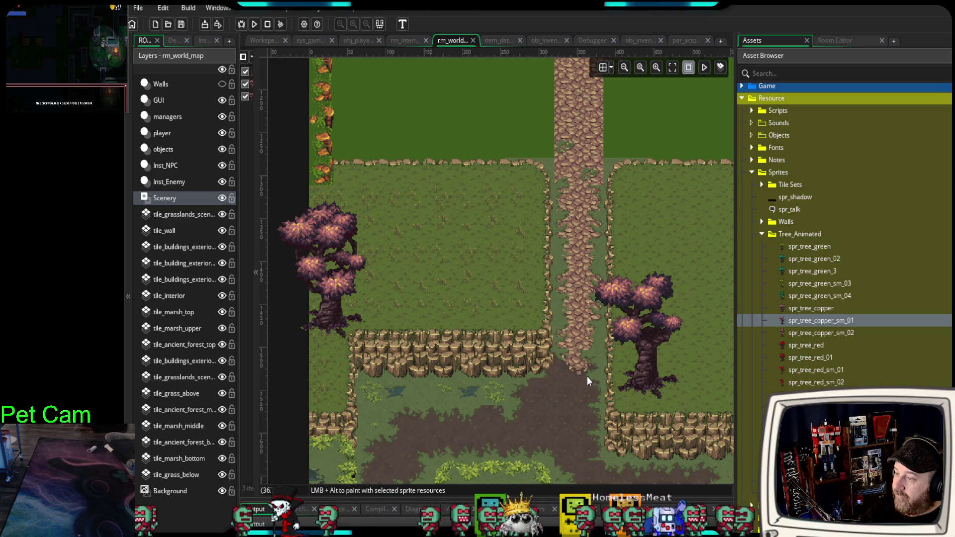
scroll(589, 377, "down", 5)
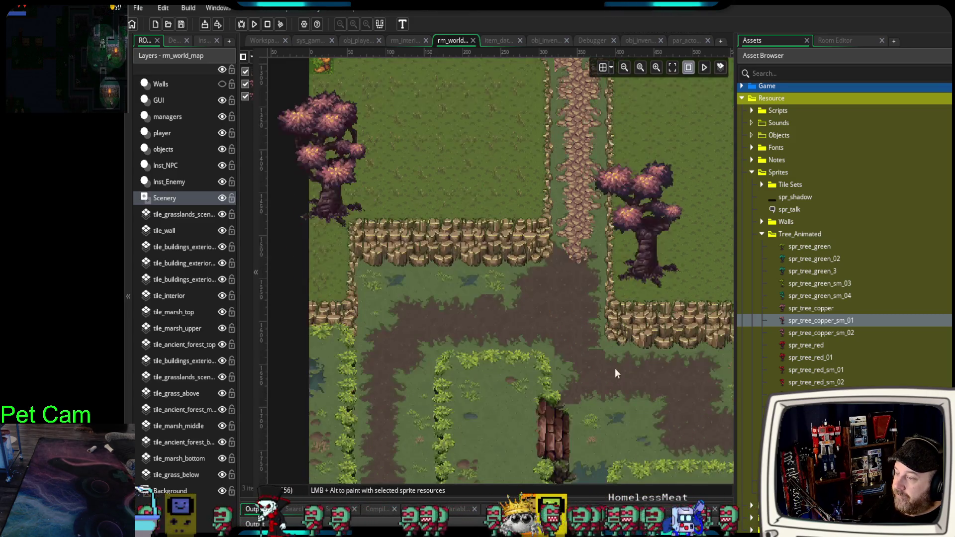
scroll(641, 354, "up", 3)
scroll(640, 359, "down", 3)
mouse_move(666, 380)
left_mouse_down()
mouse_move(540, 366)
mouse_move(372, 370)
mouse_move(613, 366)
left_mouse_up()
scroll(607, 360, "up", 5)
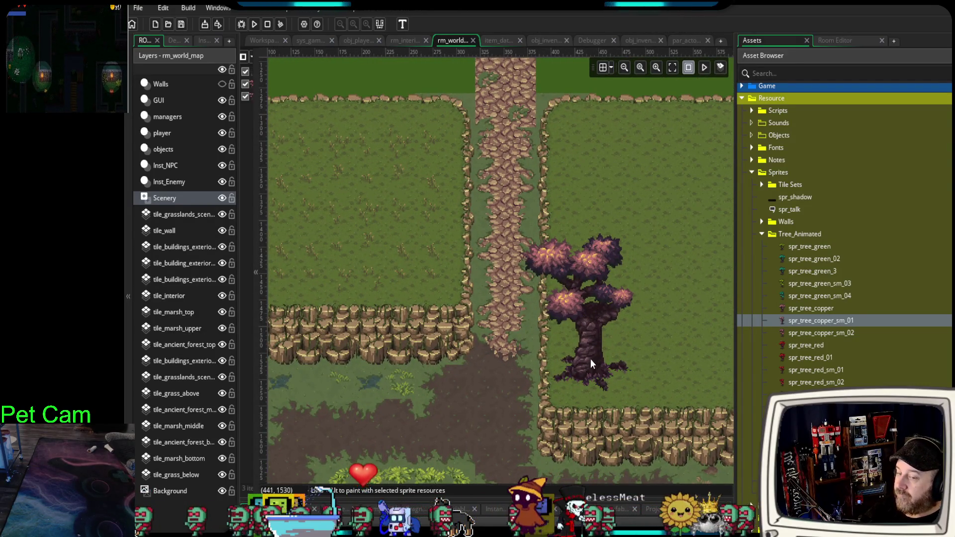
mouse_move(539, 356)
left_mouse_down()
mouse_move(580, 322)
mouse_move(612, 372)
mouse_move(584, 361)
left_mouse_up()
left_click(645, 369)
left_click_drag(645, 369, 670, 374)
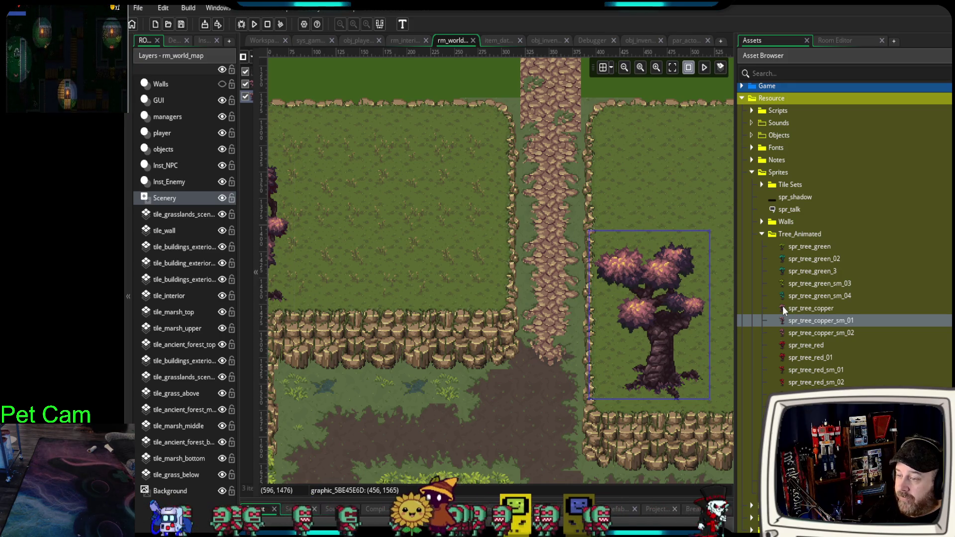
mouse_move(787, 345)
left_mouse_down()
mouse_move(497, 186)
mouse_move(455, 184)
mouse_move(458, 172)
mouse_move(451, 256)
mouse_move(463, 164)
mouse_move(461, 173)
left_mouse_up()
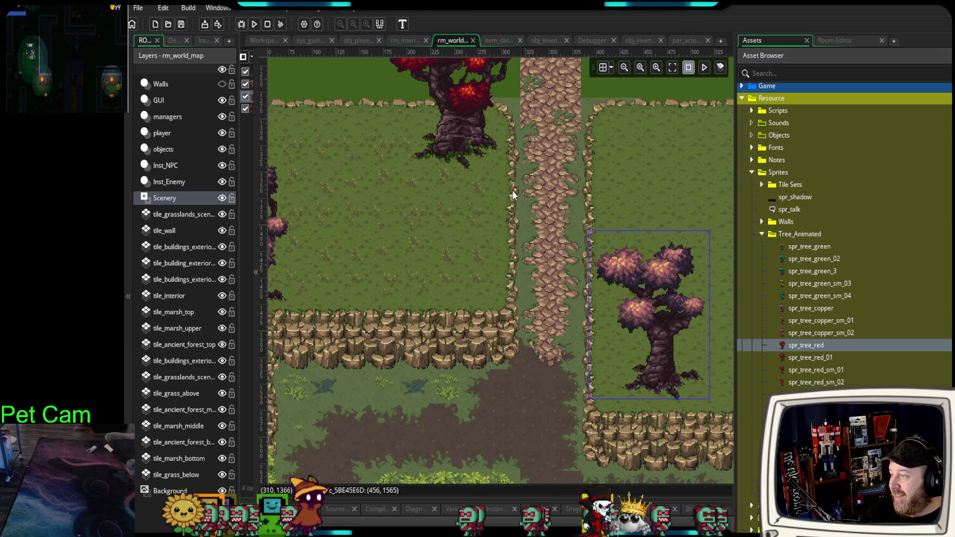
Set the red tree at the field's top and drop spr_tree_green_sm_03 at the top-left.
scroll(518, 352, "up", 3)
scroll(510, 348, "up", 1)
scroll(509, 350, "down", 2)
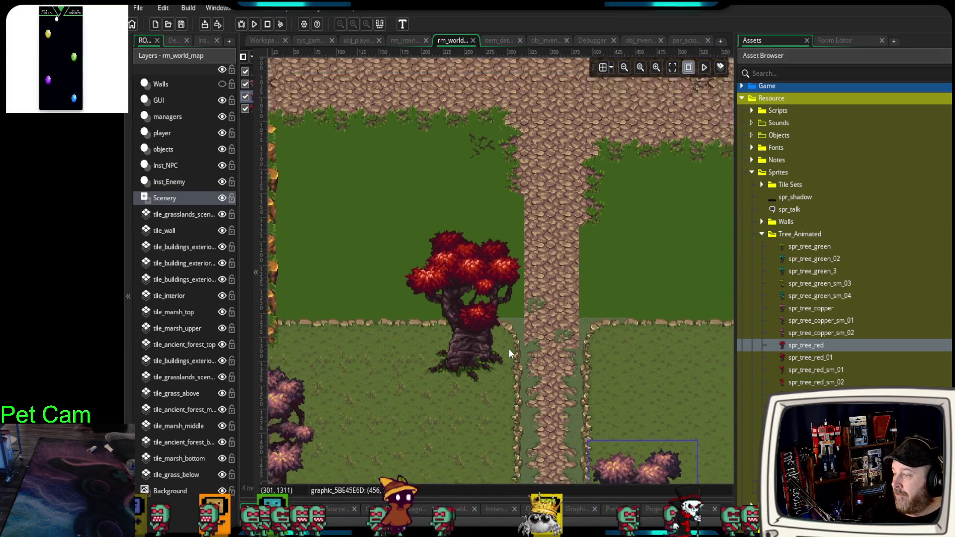
scroll(509, 339, "up", 3)
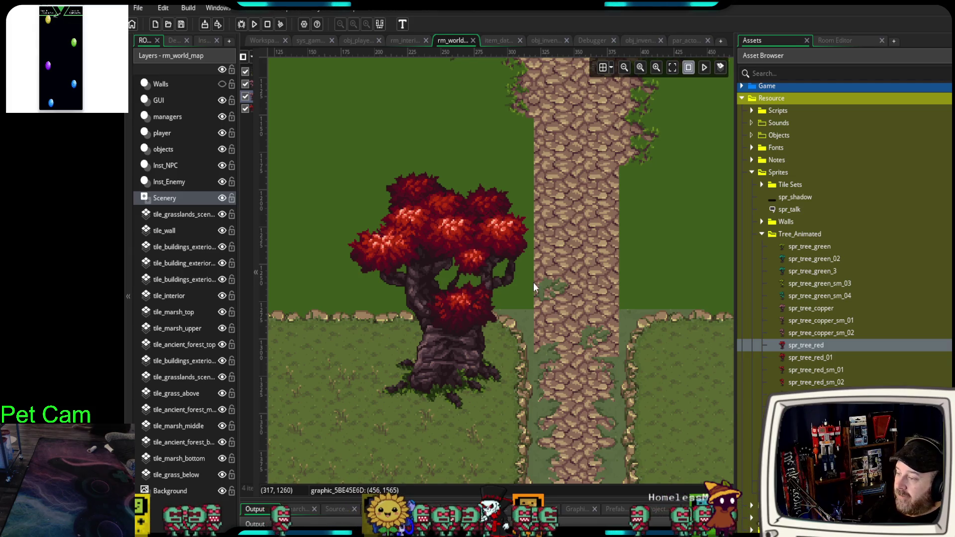
scroll(537, 254, "down", 3)
scroll(530, 320, "down", 5)
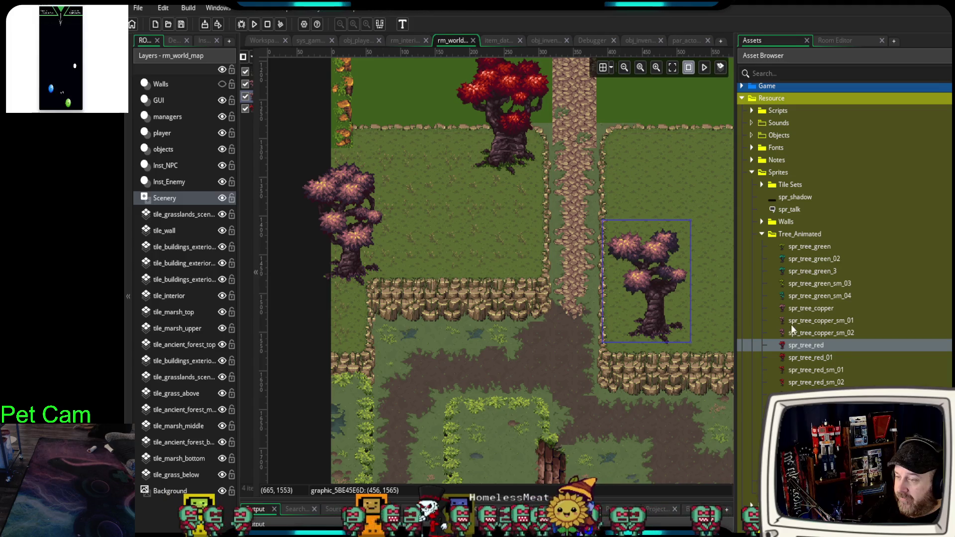
mouse_move(783, 282)
left_mouse_down()
mouse_move(435, 261)
mouse_move(392, 183)
mouse_move(394, 206)
mouse_move(374, 240)
left_mouse_up()
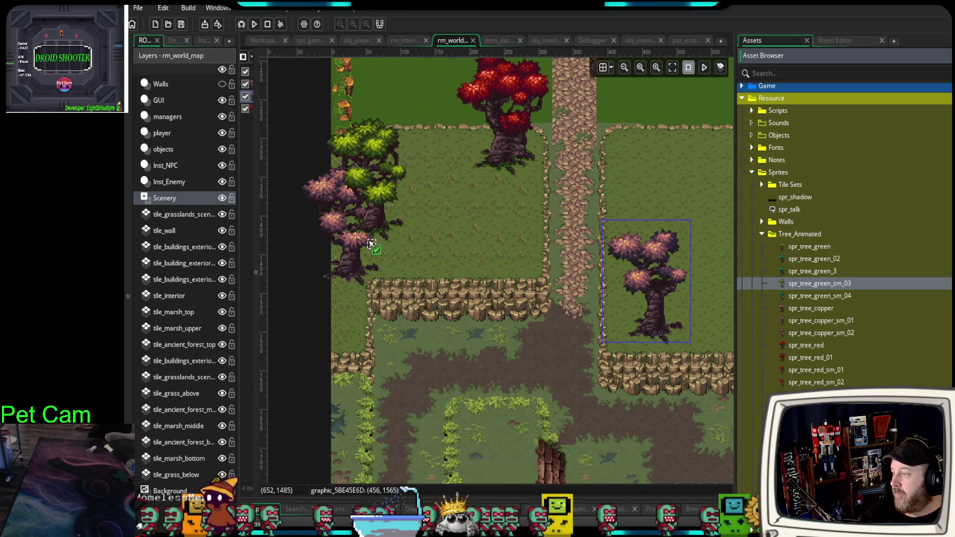
Move the green tree up into the top-left corner and raise the pink tree about 40 px.
scroll(397, 229, "up", 4)
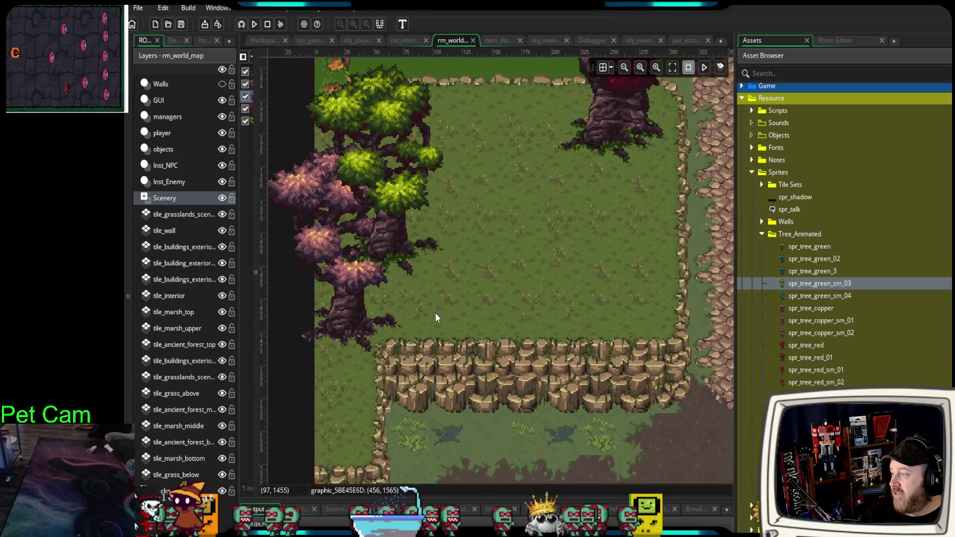
mouse_move(442, 324)
left_mouse_down()
mouse_move(449, 187)
mouse_move(426, 187)
mouse_move(433, 216)
mouse_move(458, 215)
mouse_move(490, 233)
mouse_move(453, 157)
mouse_move(435, 159)
left_mouse_up()
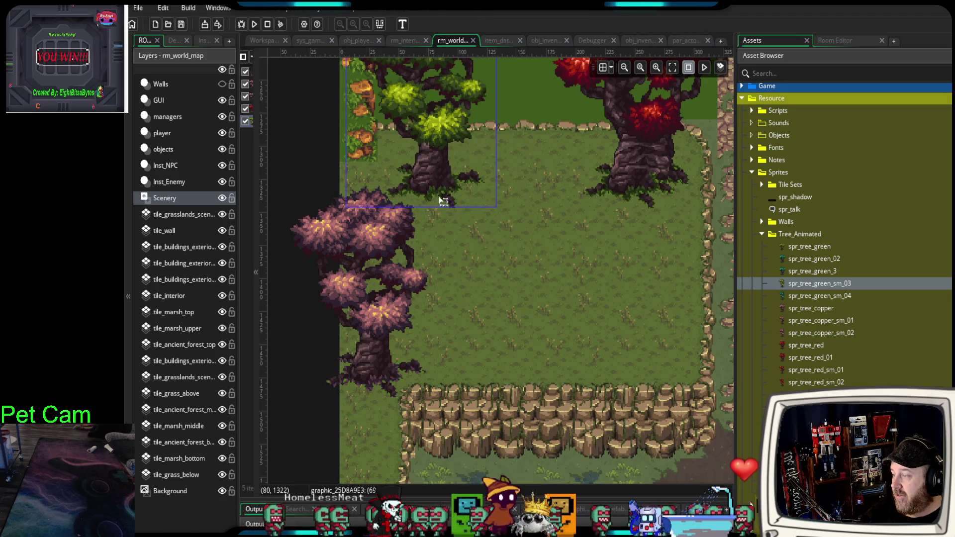
left_click(546, 346)
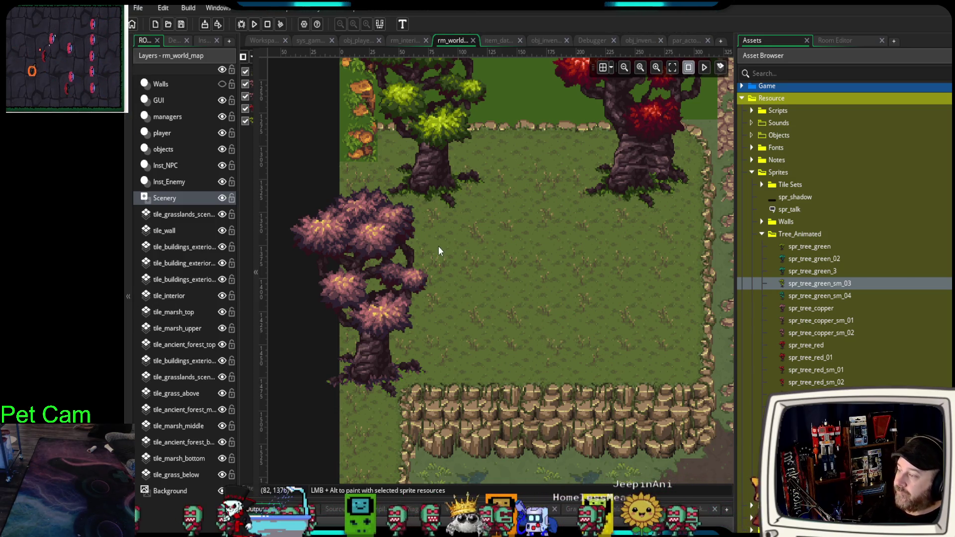
left_click(394, 347)
mouse_move(391, 355)
left_mouse_down()
mouse_move(383, 335)
mouse_move(385, 350)
left_mouse_up()
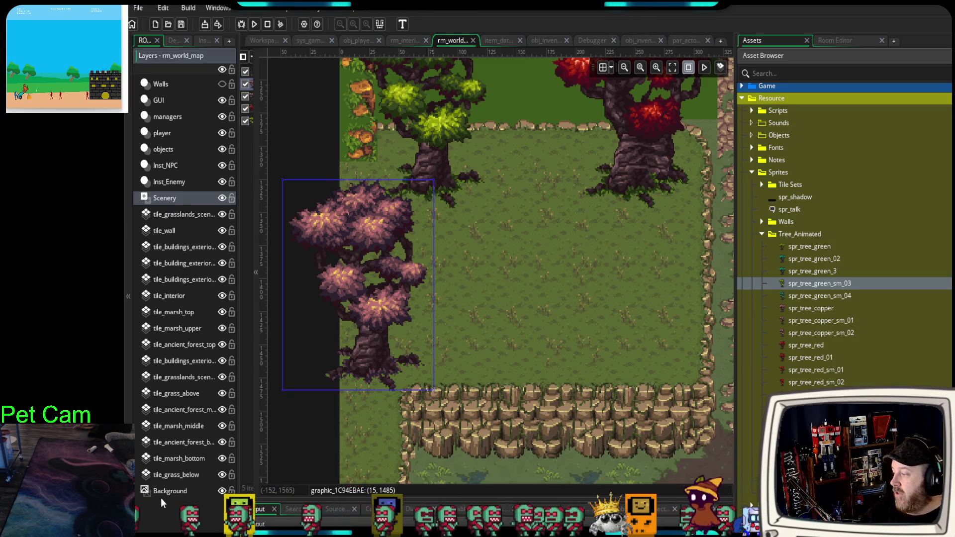
Create an asset layer named Scenery_middle and order it directly above the Scenery layer.
left_click(162, 504)
left_click(139, 509)
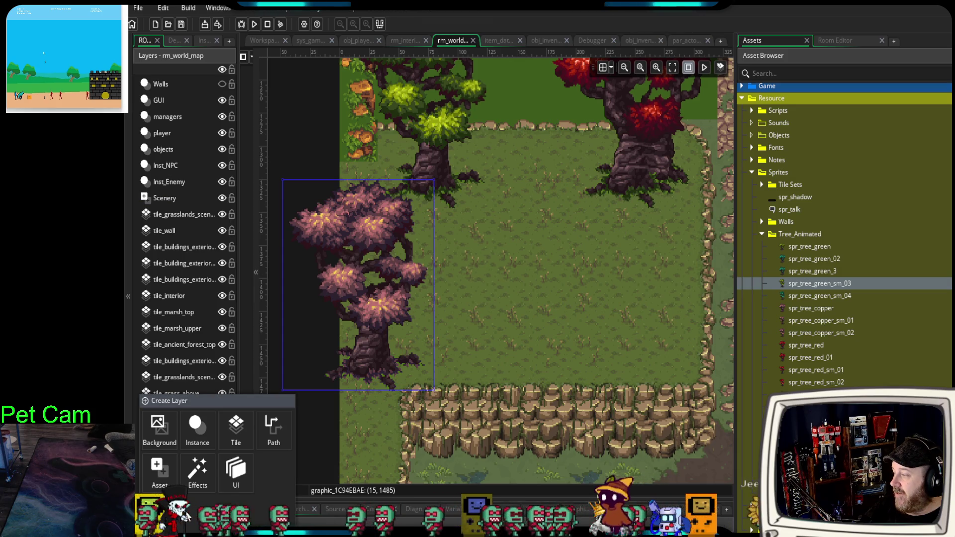
left_click(167, 471)
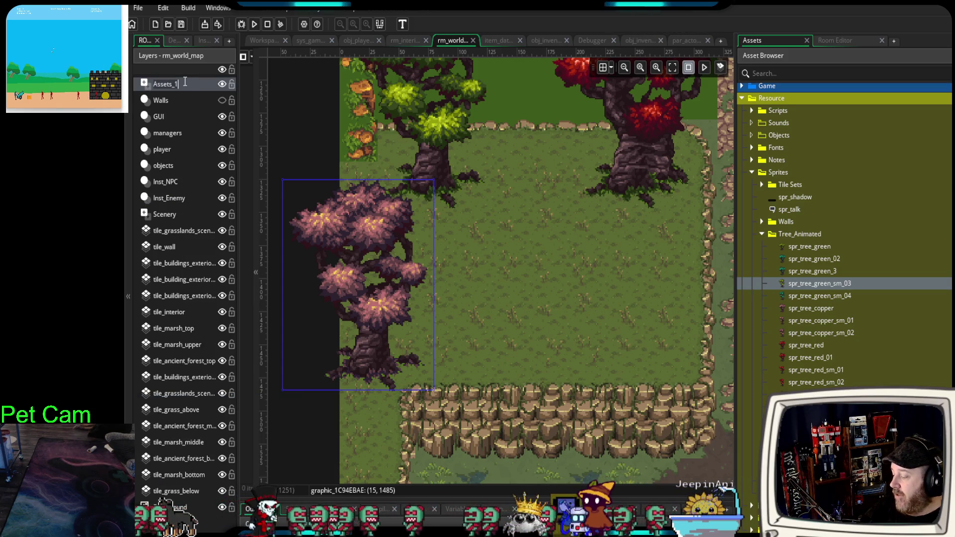
type("Scenery_middle")
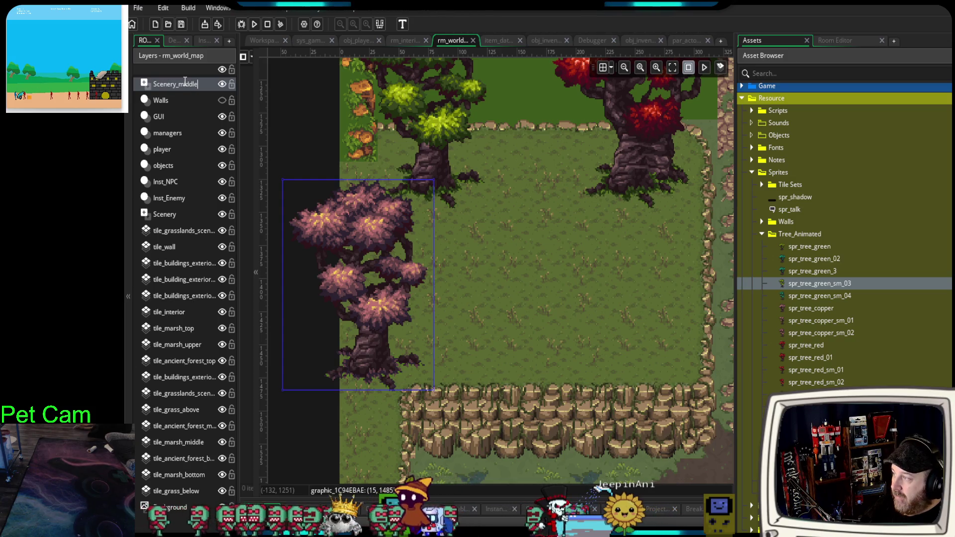
key("Return")
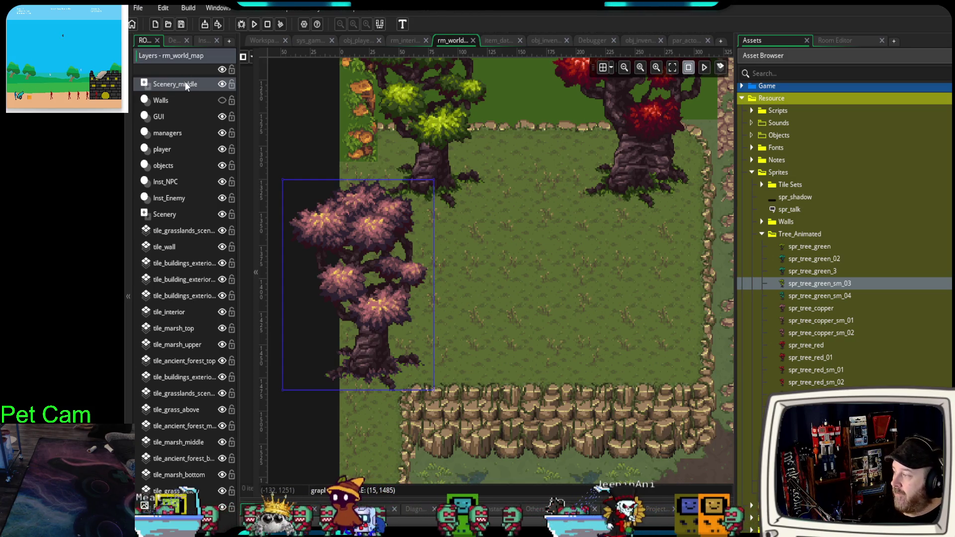
left_click_drag(153, 92, 174, 220)
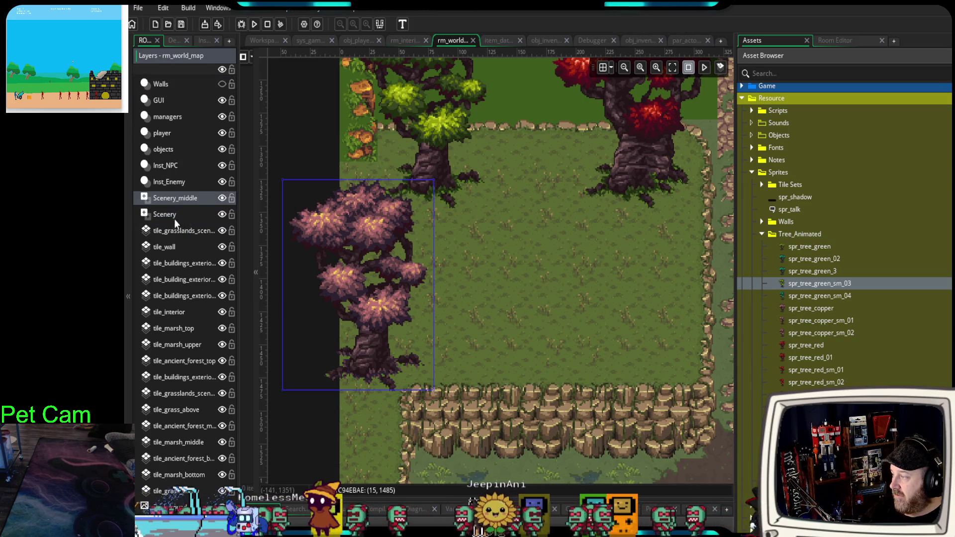
Move the green tree from Scenery into Scenery_middle, shifted about 40 px right.
left_click(451, 164)
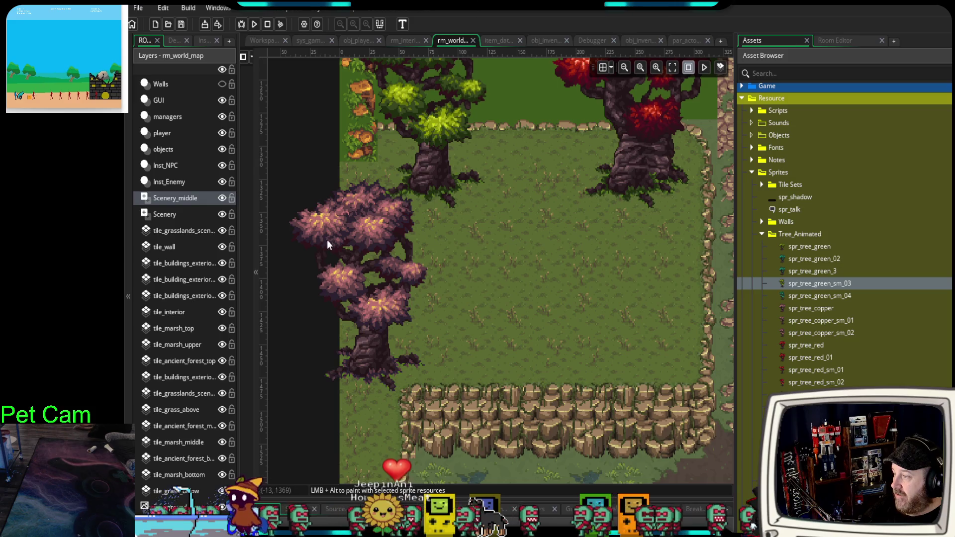
left_click(172, 219)
left_click(424, 165)
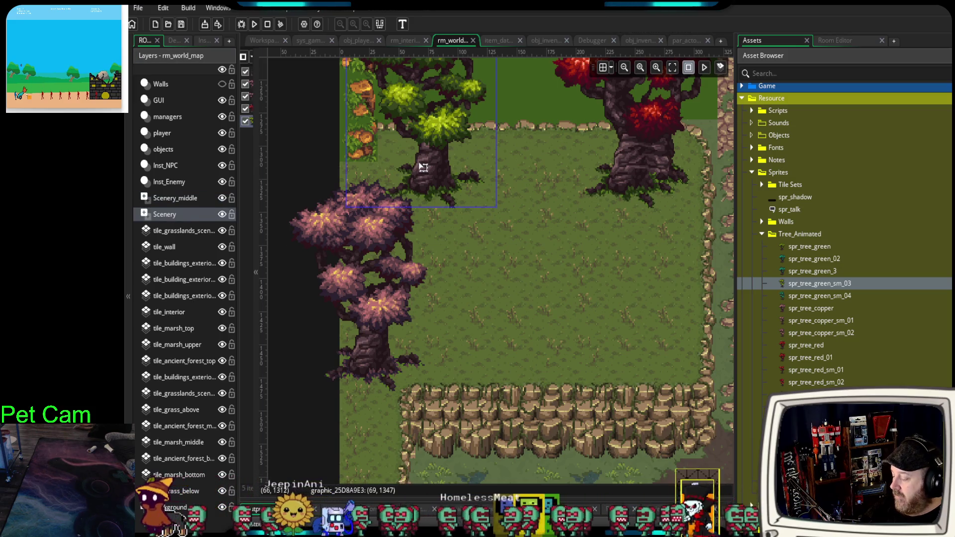
key("Delete")
left_click(180, 199)
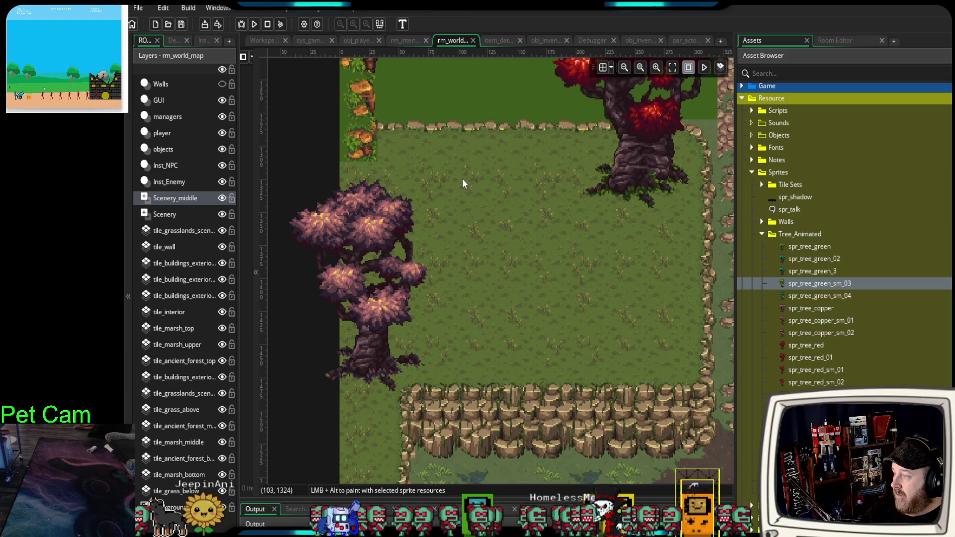
key("ctrl+v")
mouse_move(441, 205)
left_mouse_down()
mouse_move(426, 182)
mouse_move(399, 213)
mouse_move(460, 208)
mouse_move(488, 238)
left_mouse_up()
Return the green tree to the Scenery layer, placed up-left near the field's top-left hedge.
left_click(179, 213)
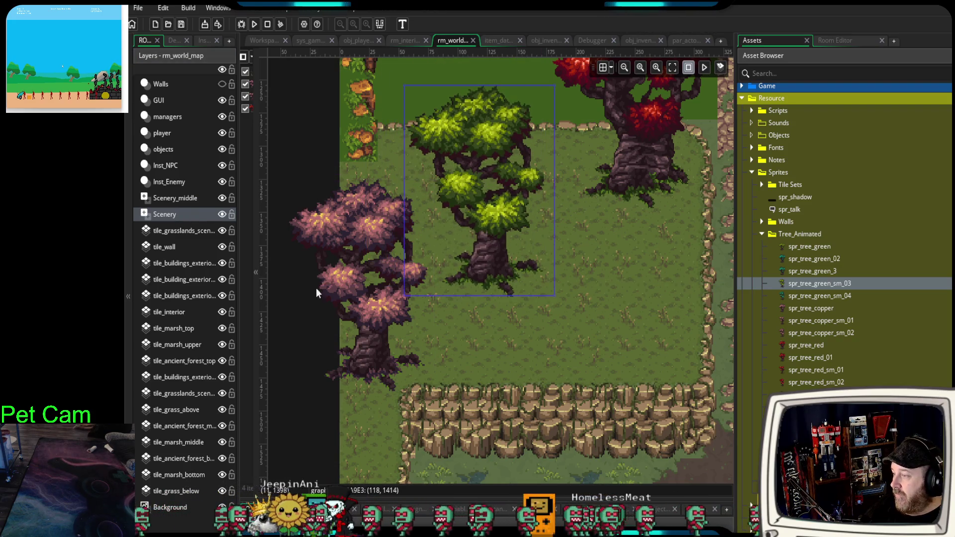
left_click(177, 202)
left_click_drag(488, 264, 459, 290)
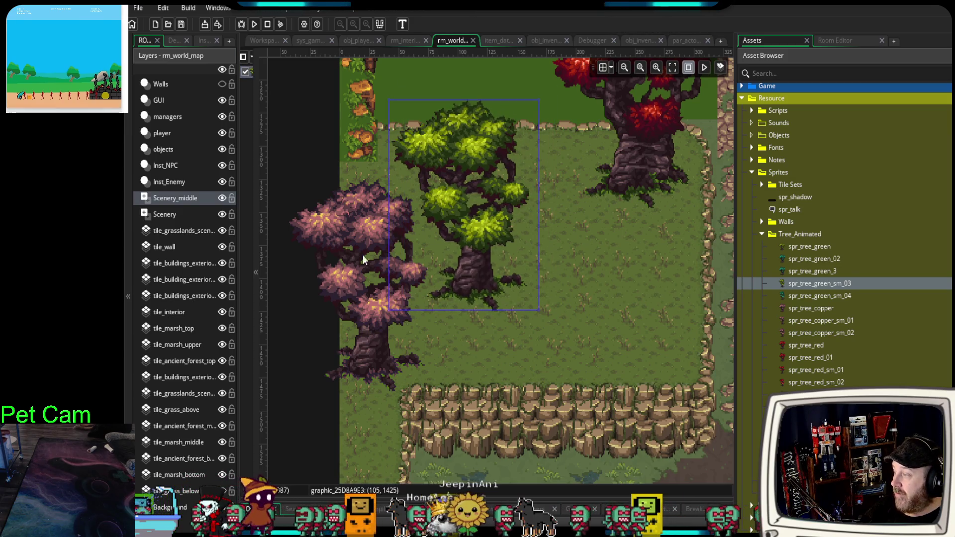
key("Delete")
left_click(175, 214)
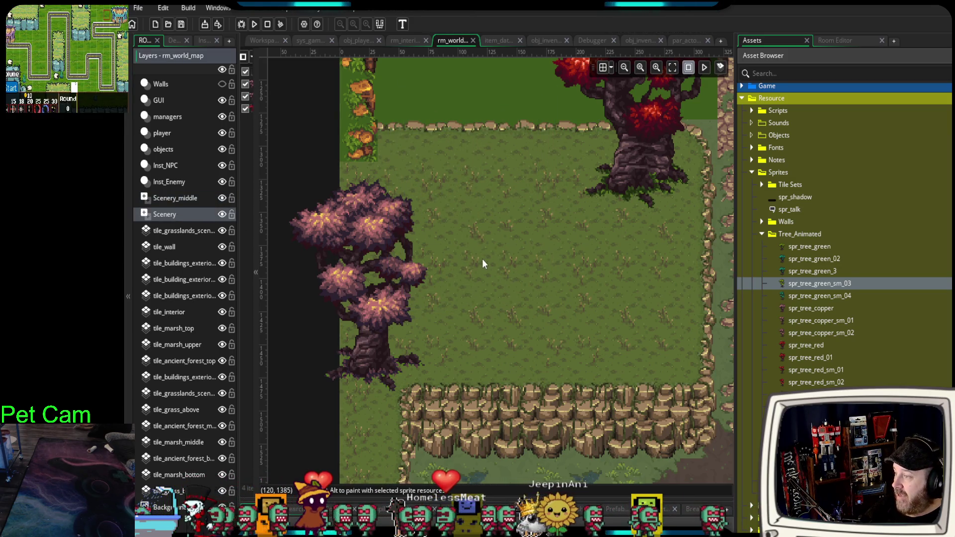
key("ctrl+v")
mouse_move(481, 259)
left_mouse_down()
mouse_move(452, 166)
mouse_move(443, 170)
mouse_move(452, 202)
left_mouse_up()
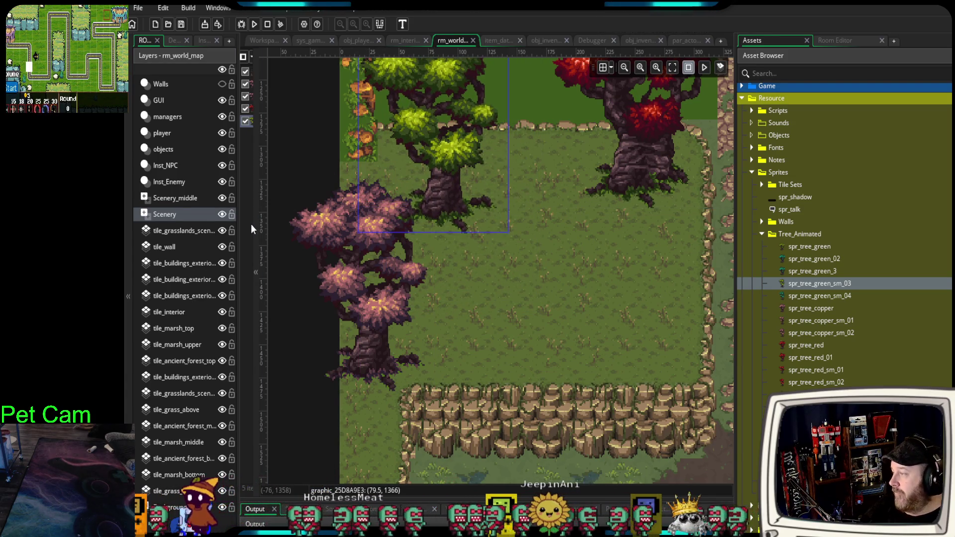
left_click(186, 214)
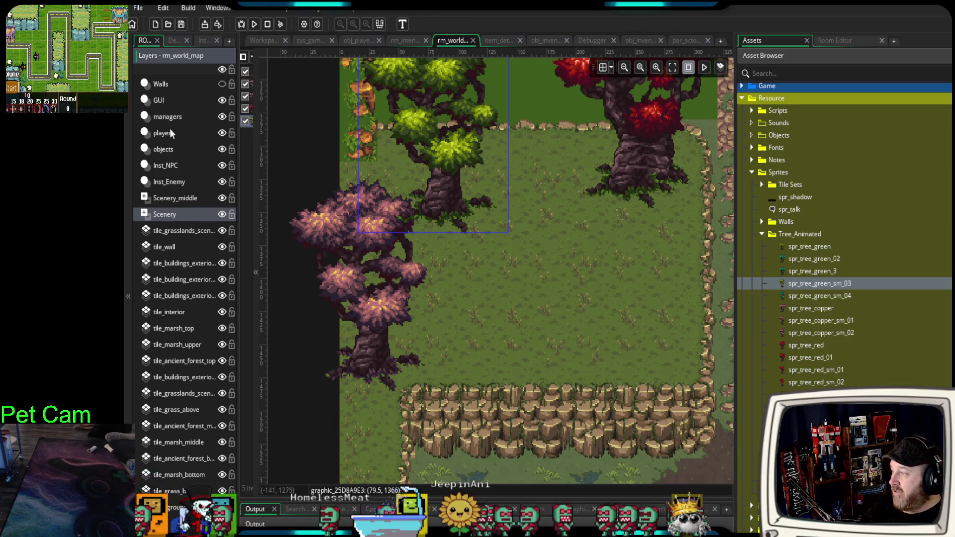
Rename the Scenery layer to Scenery_bottom and nudge the pink tree about 28 px right.
double_click(165, 215)
type("Sc")
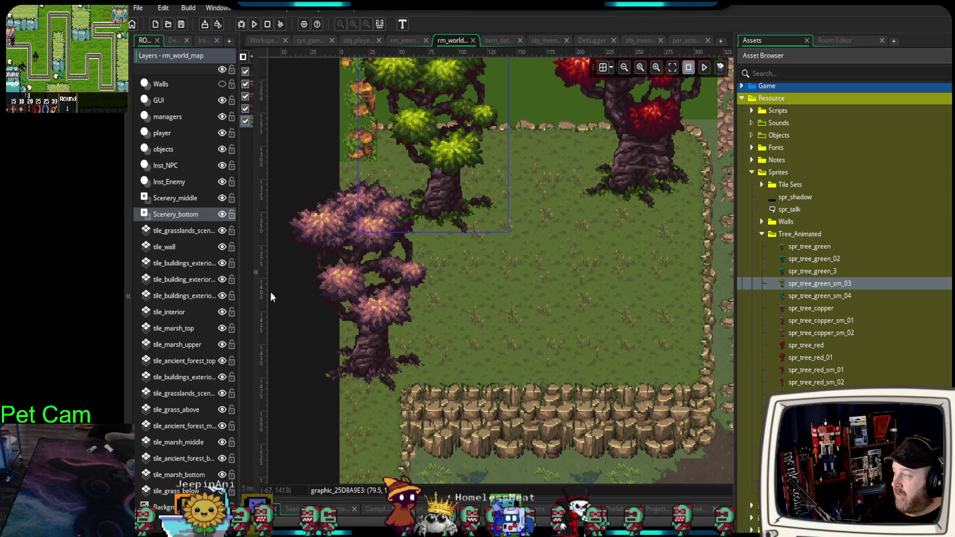
left_click(377, 316)
left_click_drag(362, 342, 381, 337)
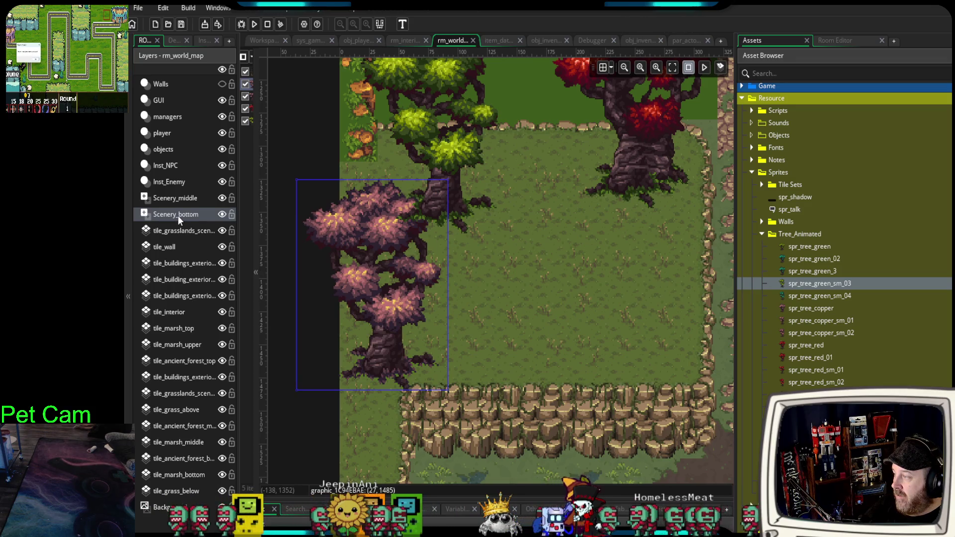
Rename the Scenery_bottom layer to Scenery_top.
left_click(194, 216)
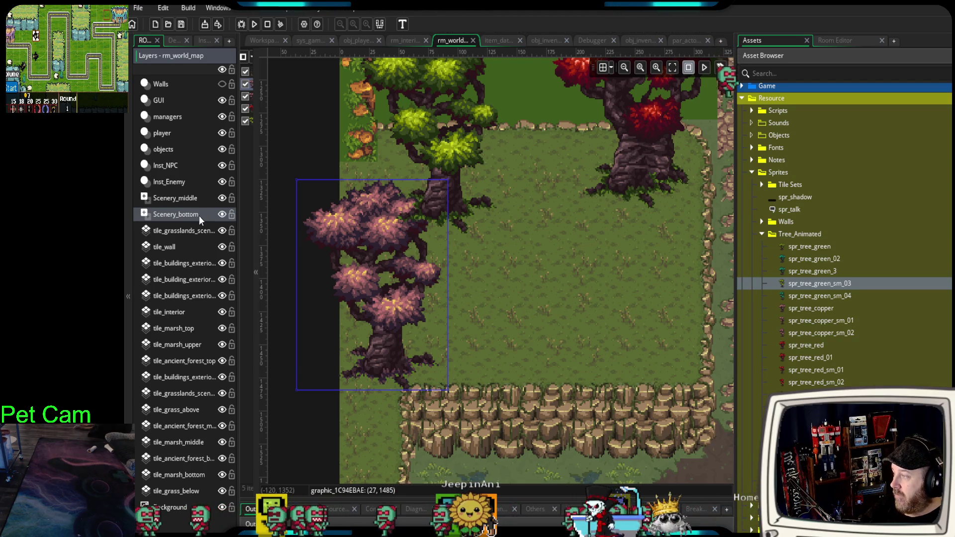
double_click(199, 216)
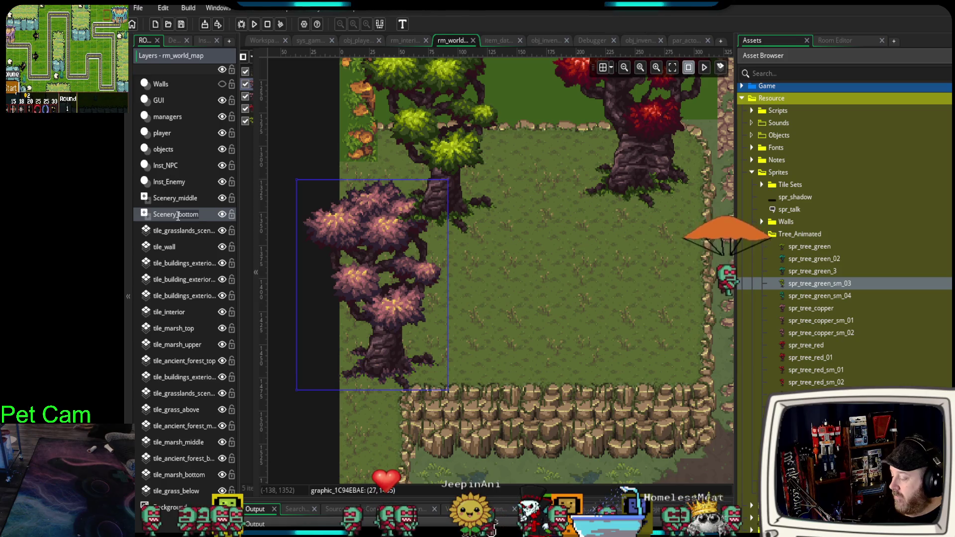
key("BackSpace")
key("BackSpace")
key("BackSpace")
type("top")
key("Return")
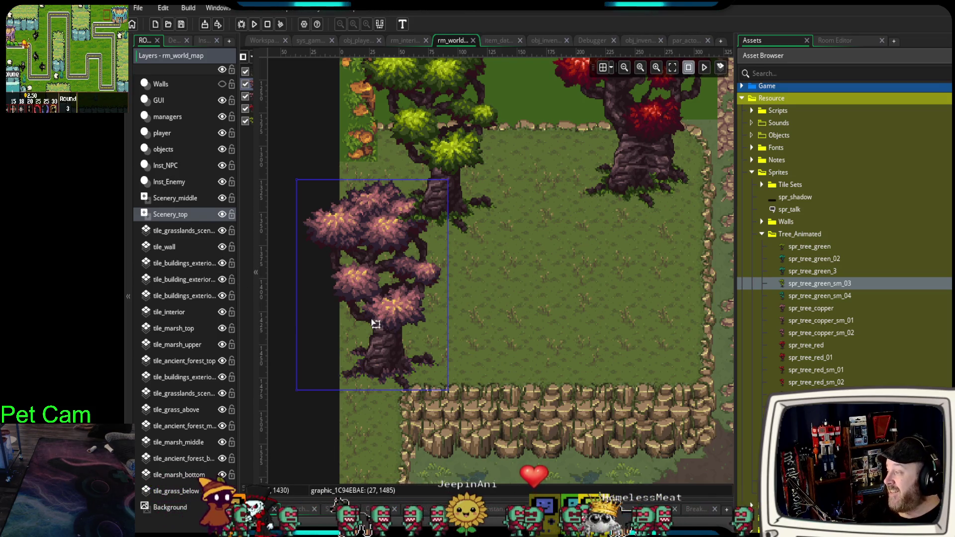
Move Scenery_top above Scenery_middle and nudge the pink tree slightly left and down.
left_click(172, 199)
left_click(482, 254)
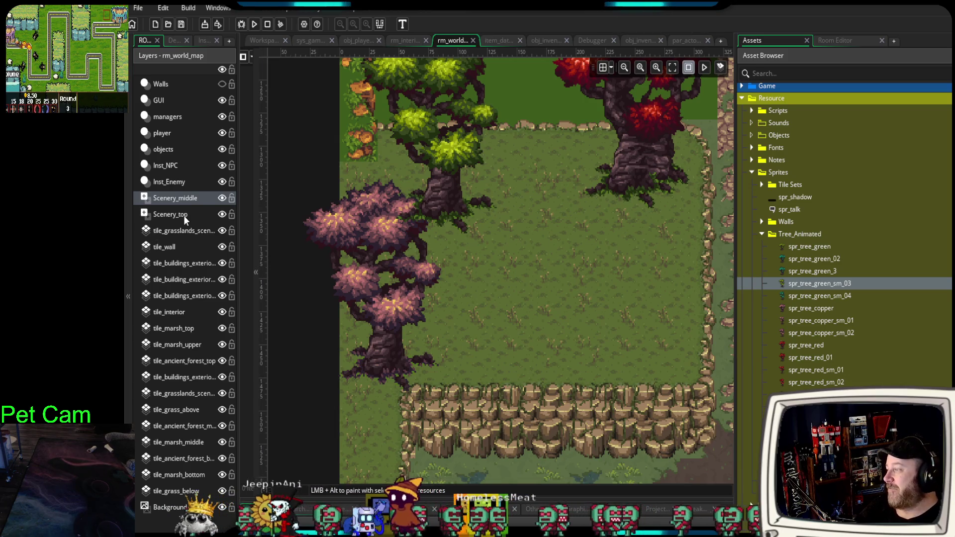
left_click_drag(183, 216, 186, 197)
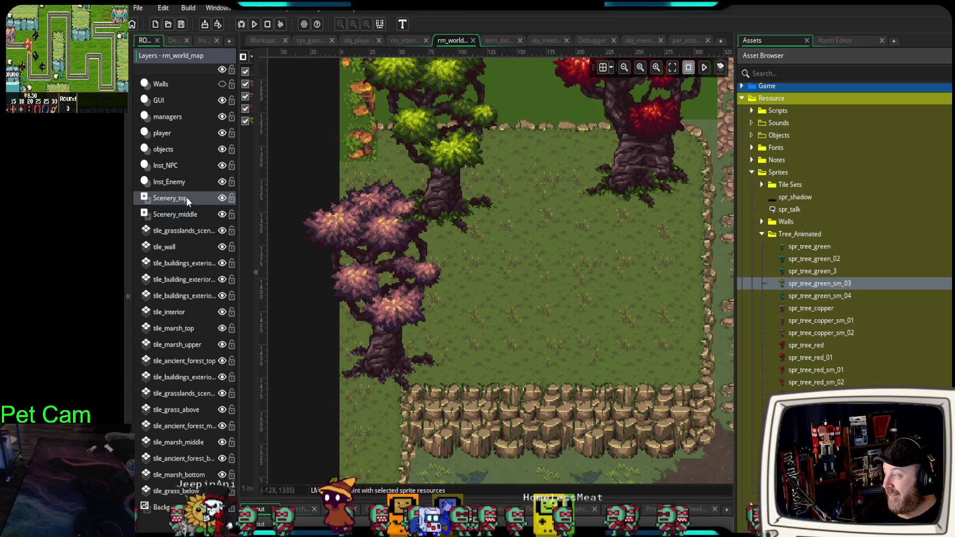
left_click(416, 300)
left_click_drag(405, 308, 399, 336)
Cut the green tree and paste it into the Scenery_middle layer.
left_click(462, 208)
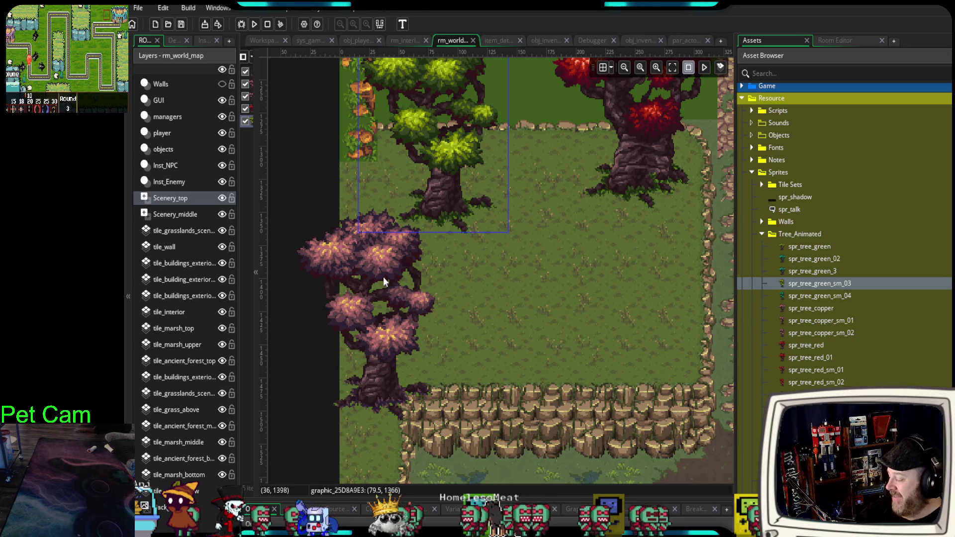
key("ctrl+x")
left_click(176, 215)
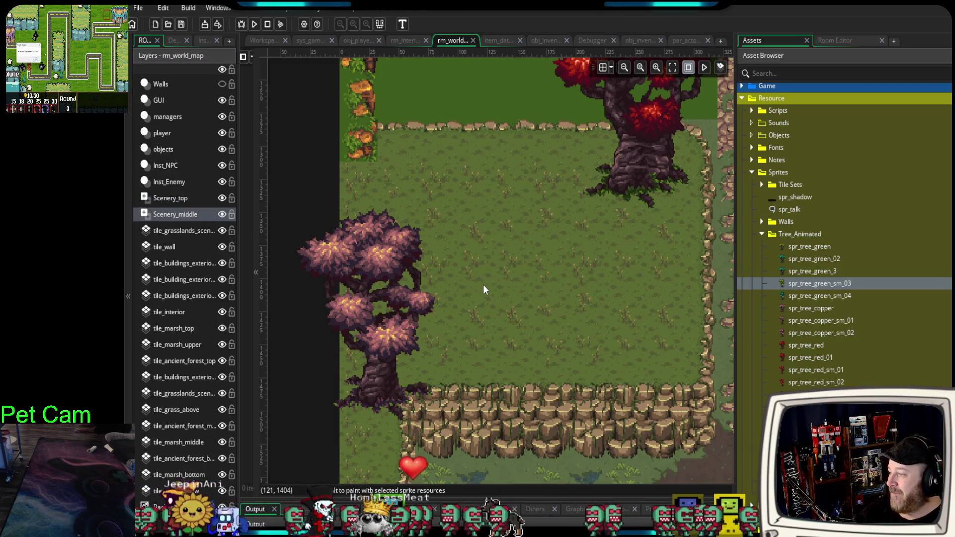
key("ctrl+v")
left_click(377, 355)
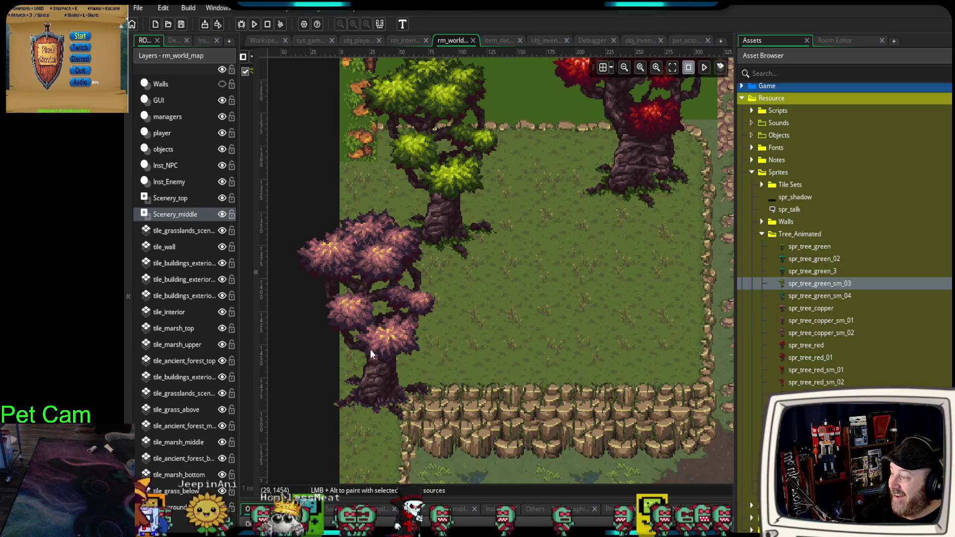
On Scenery_top, reposition the pink tree about 165 px lower.
left_click(170, 198)
mouse_move(378, 370)
left_mouse_down()
mouse_move(388, 345)
mouse_move(375, 345)
left_mouse_up()
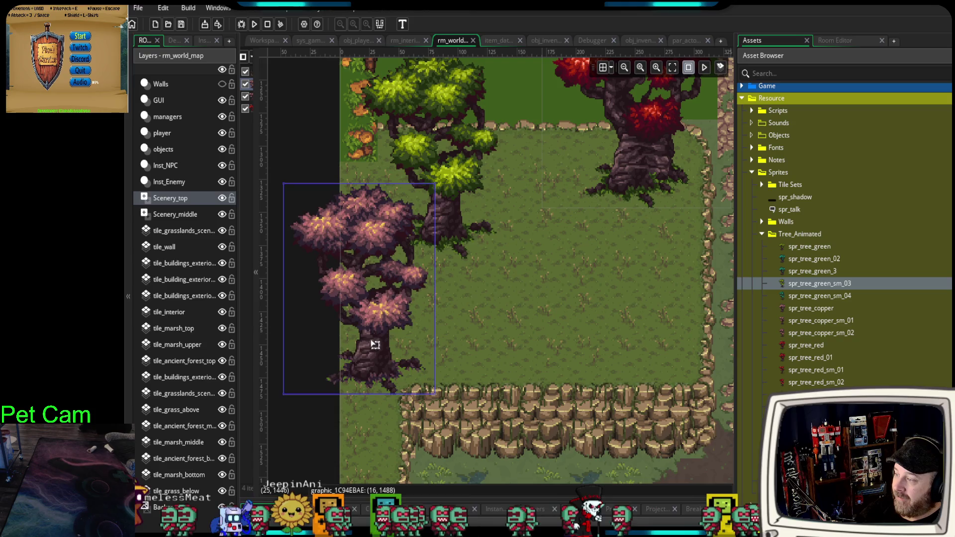
left_click(521, 340)
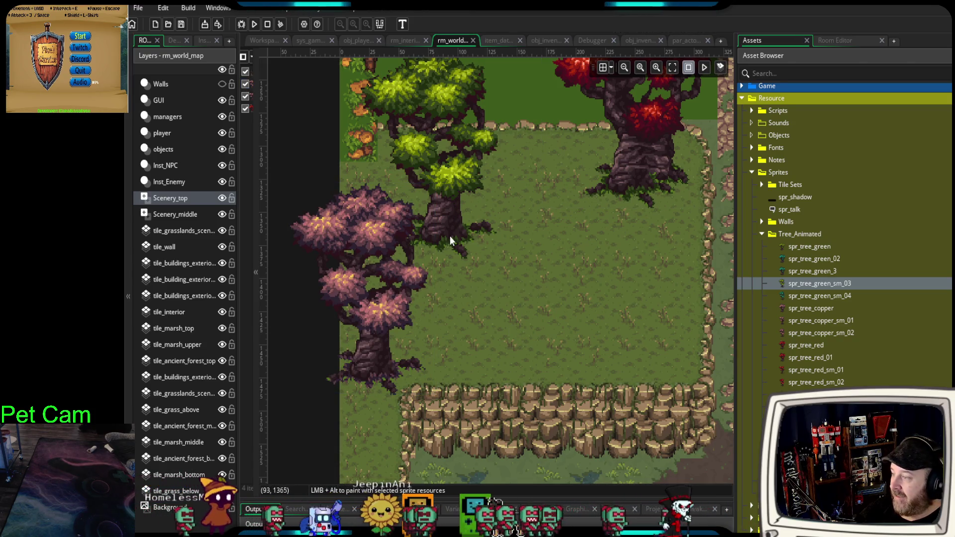
left_click_drag(381, 323, 371, 404)
left_click(420, 239)
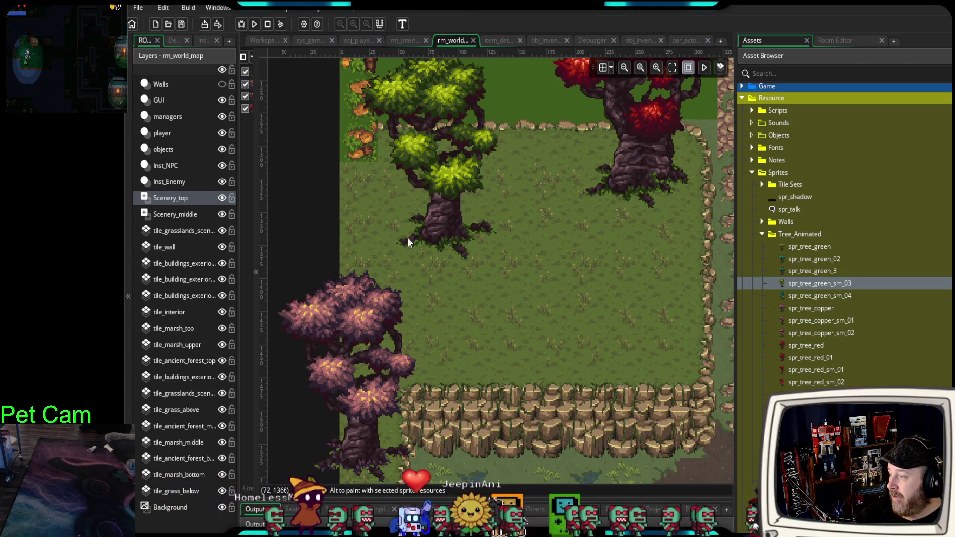
On Scenery_middle, move the green tree up and left along the clearing's edge.
left_click(182, 217)
left_click_drag(435, 237, 367, 173)
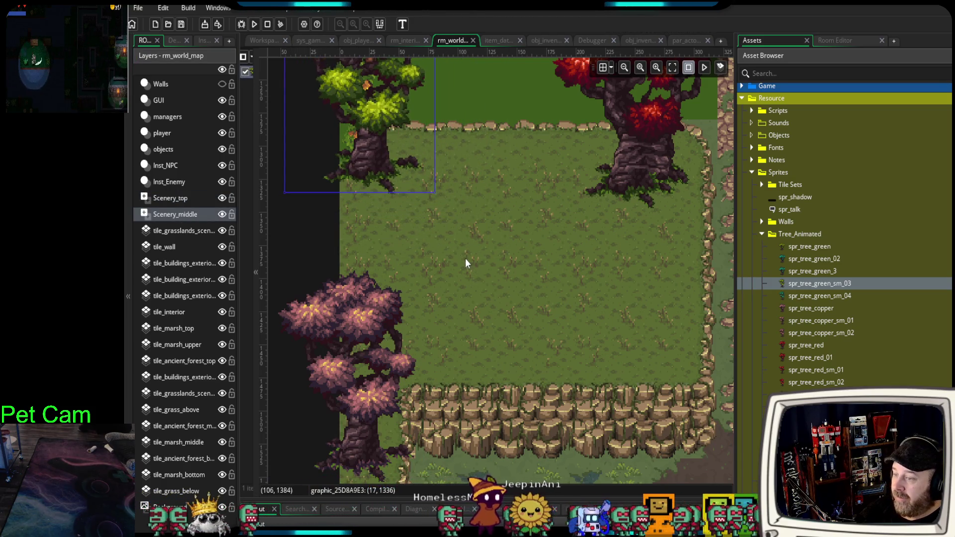
scroll(464, 261, "down", 3)
scroll(460, 241, "down", 3)
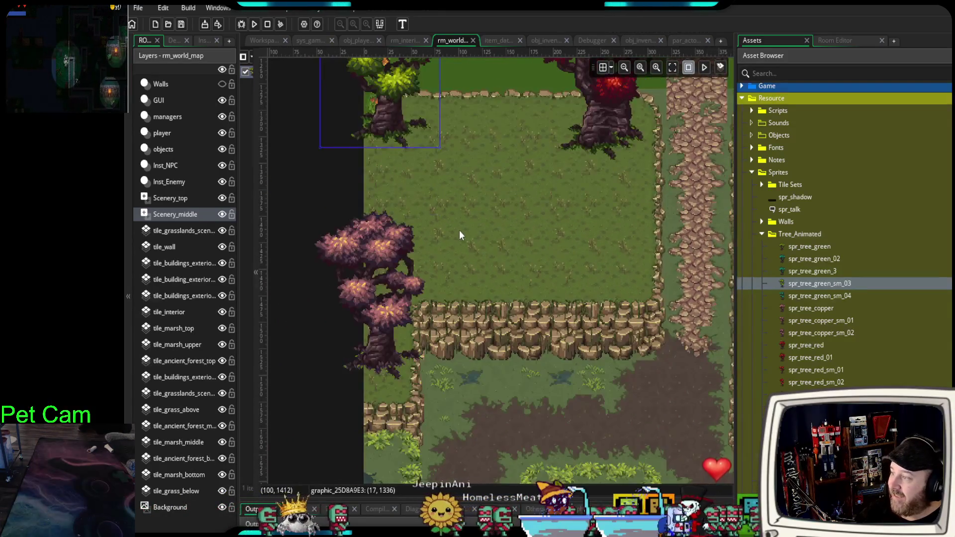
scroll(460, 242, "up", 5)
mouse_move(432, 281)
left_mouse_down()
mouse_move(449, 311)
mouse_move(434, 317)
left_mouse_up()
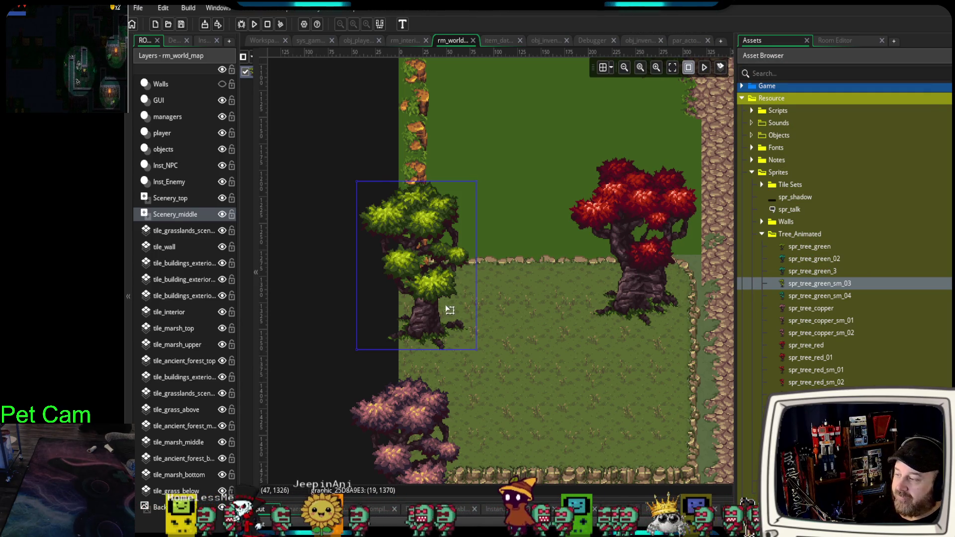
left_click(327, 323)
On Scenery_top, move the pink tree up onto the plateau and check the room view.
left_click(189, 198)
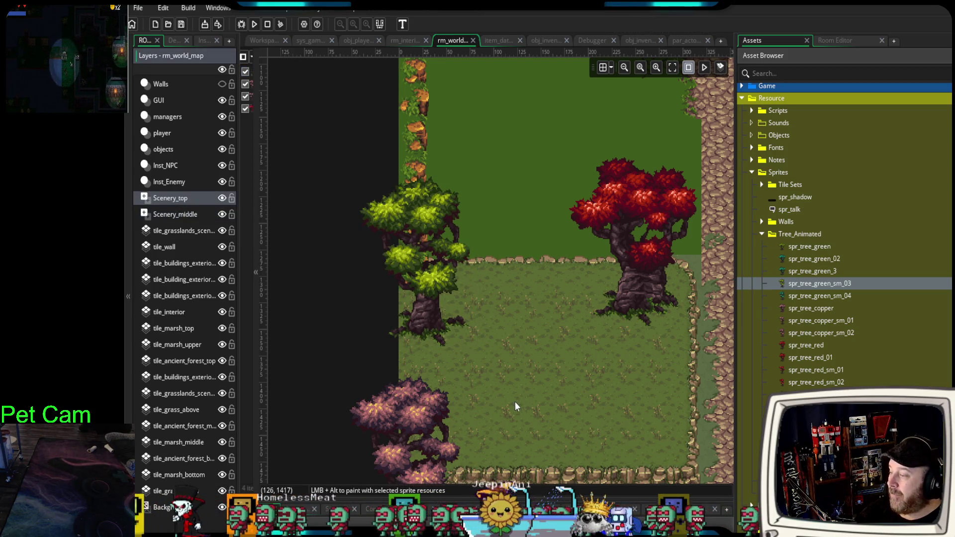
scroll(500, 347, "down", 1)
scroll(500, 348, "down", 4)
mouse_move(409, 393)
left_mouse_down()
mouse_move(420, 305)
mouse_move(423, 325)
left_mouse_up()
left_click(550, 299)
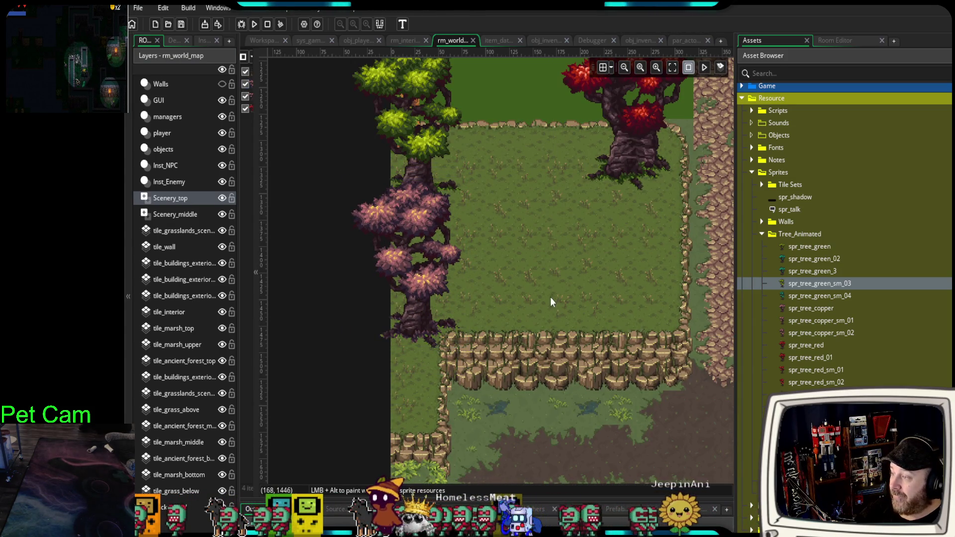
left_click_drag(587, 305, 500, 367)
scroll(577, 396, "down", 2)
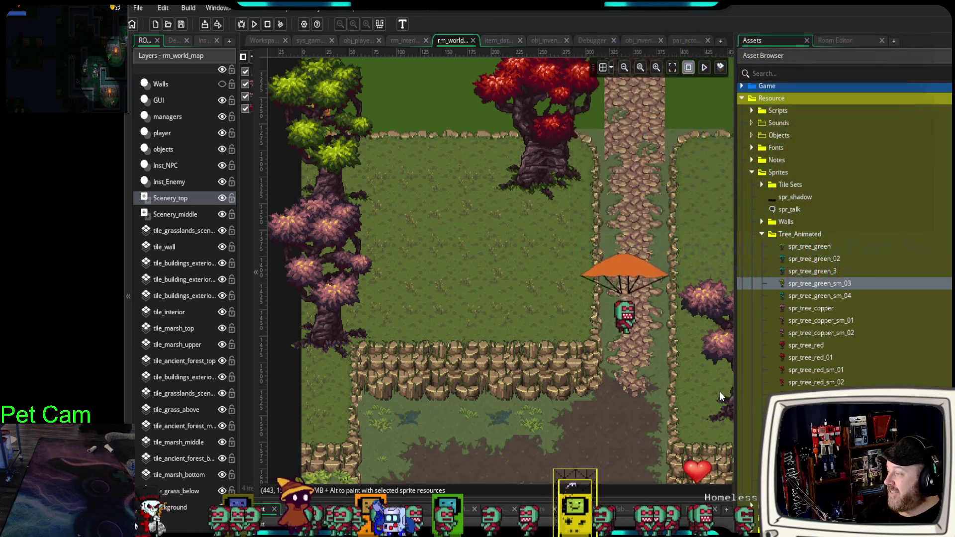
scroll(563, 405, "down", 1)
scroll(563, 405, "down", 5)
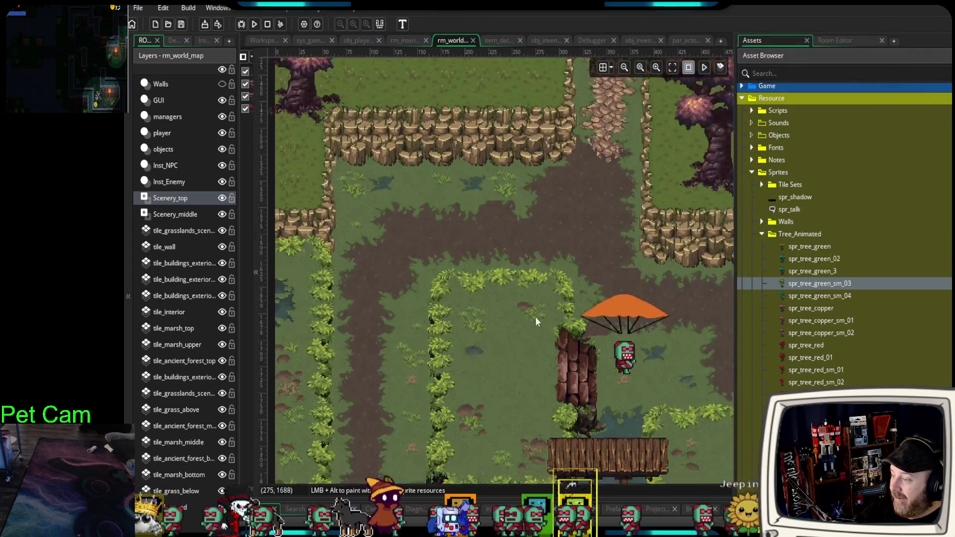
scroll(841, 278, "down", 1)
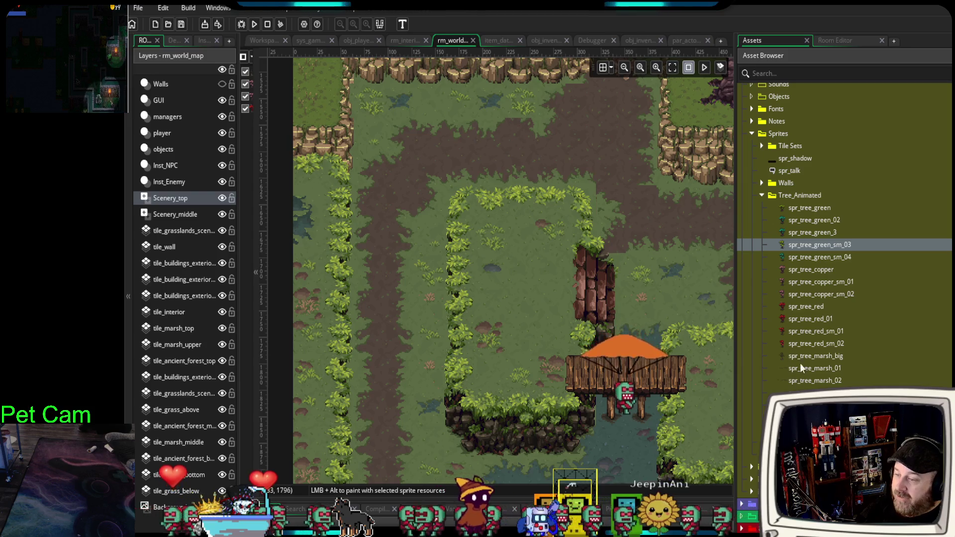
Open spr_tree_marsh_01 in the sprite editor, widening the panel so its whole window shows.
left_click(800, 369)
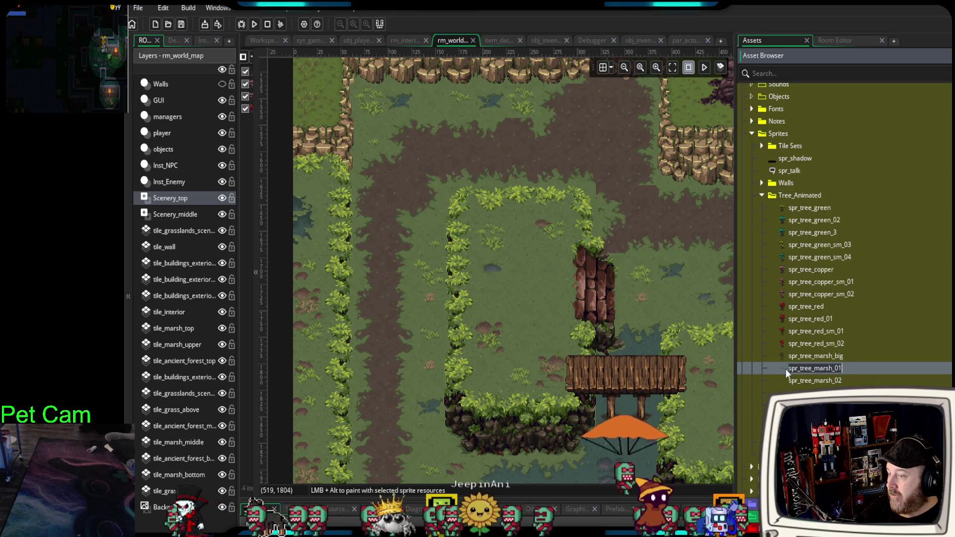
double_click(784, 368)
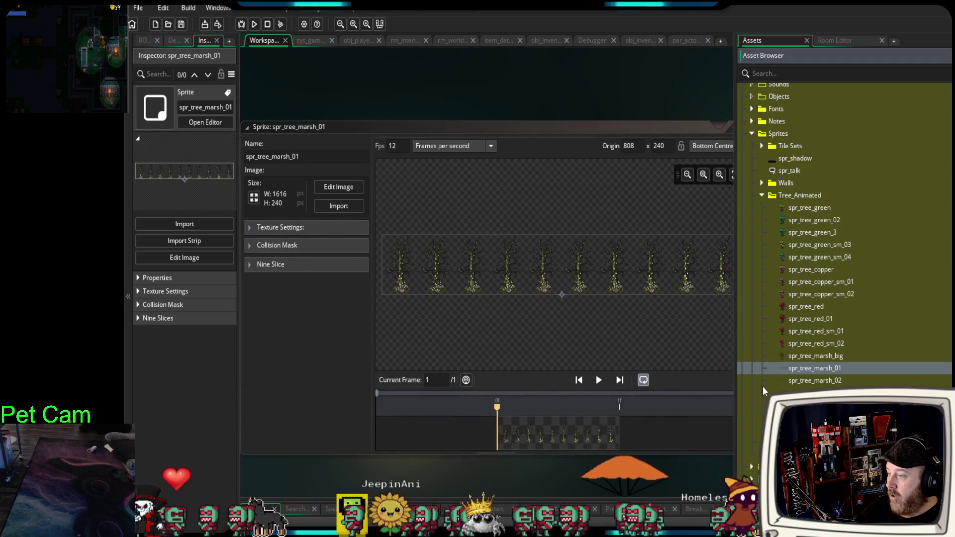
left_click_drag(737, 369, 855, 366)
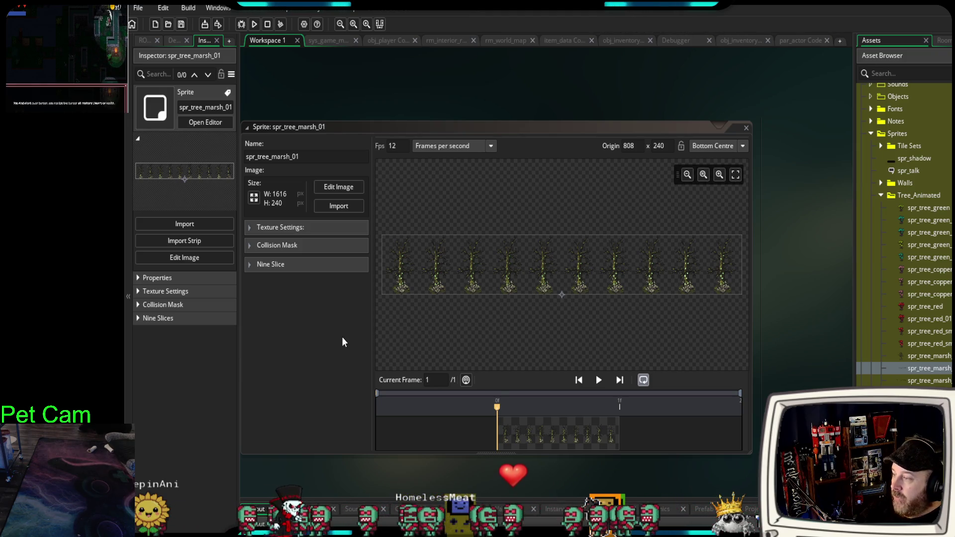
left_click_drag(527, 127, 538, 130)
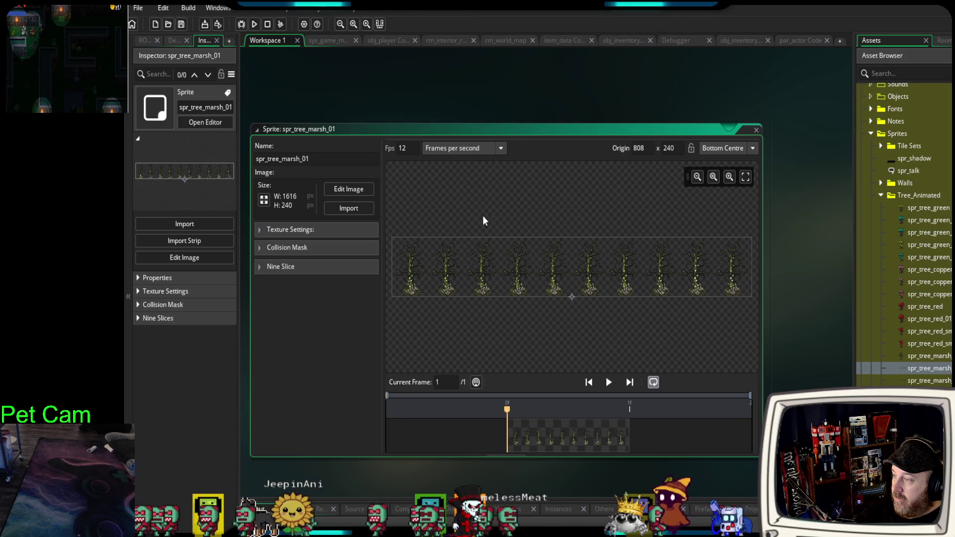
Open the marsh tree frames for editing and box-select the first tree frame.
left_click(352, 190)
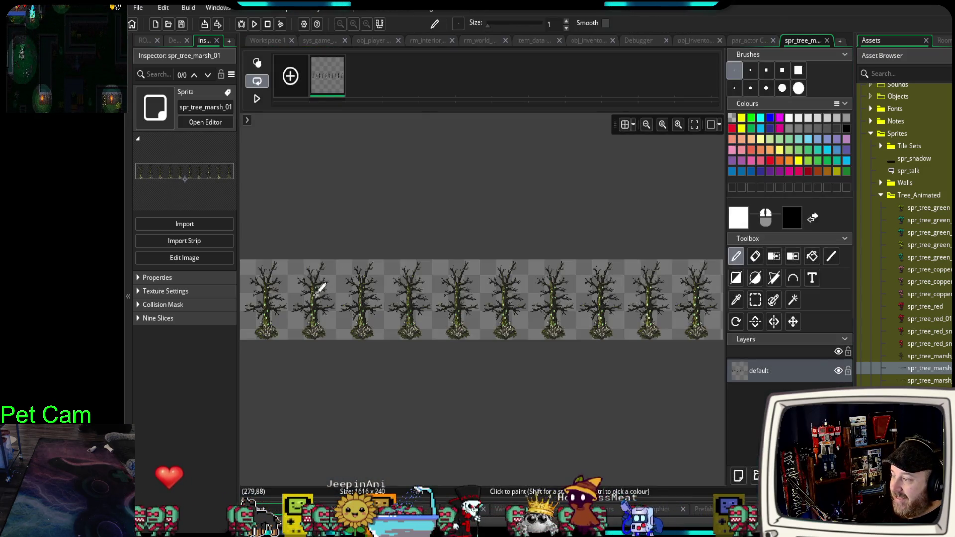
scroll(391, 316, "down", 1)
scroll(392, 317, "left", 3)
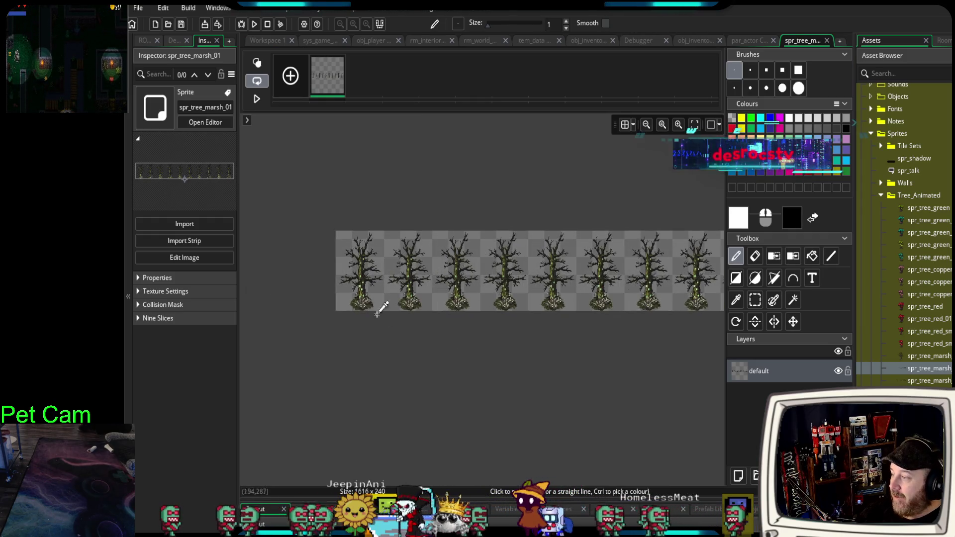
scroll(346, 269, "up", 4)
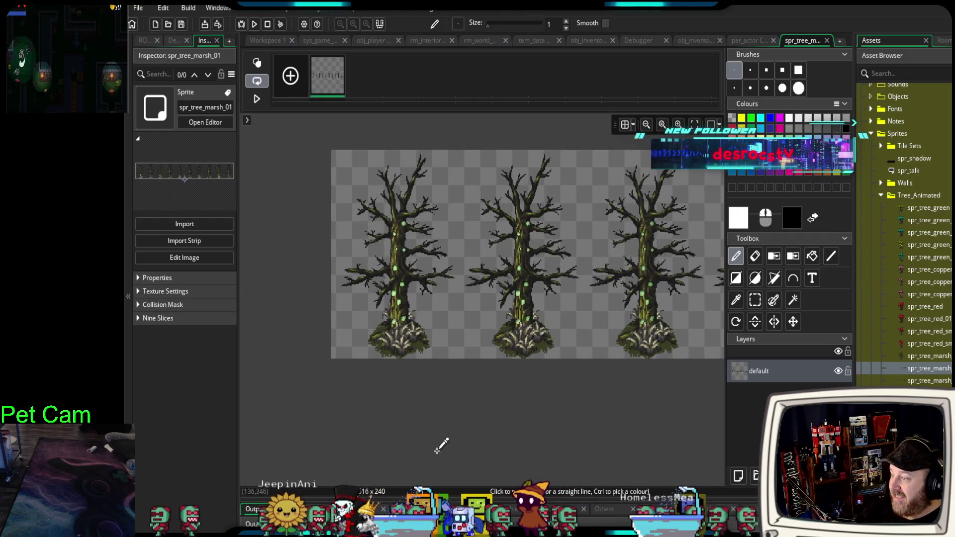
left_click_drag(441, 445, 423, 447)
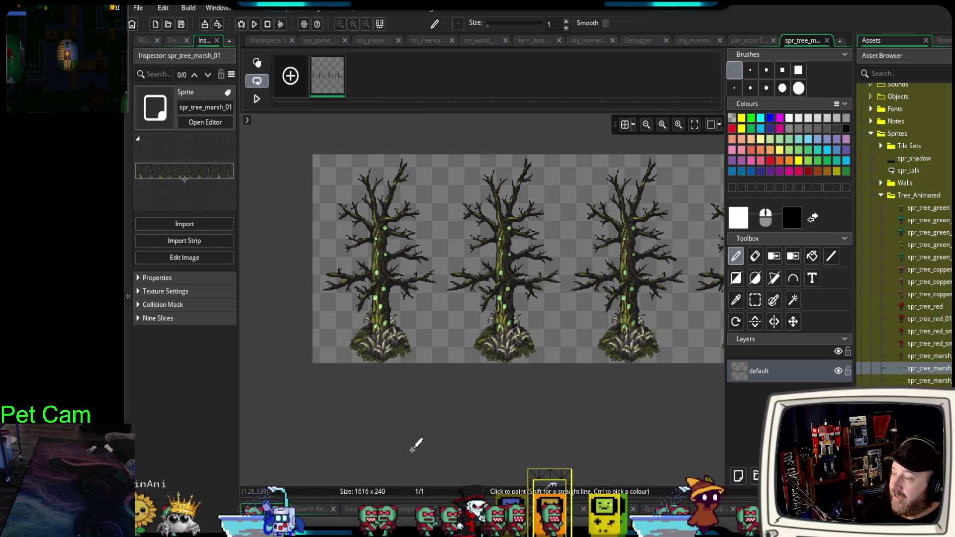
left_click(755, 304)
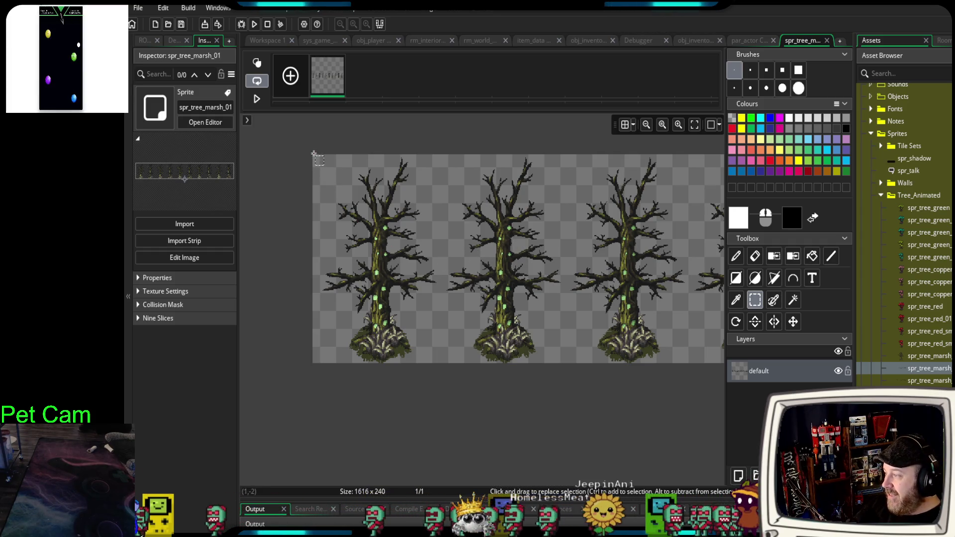
scroll(311, 185, "up", 3)
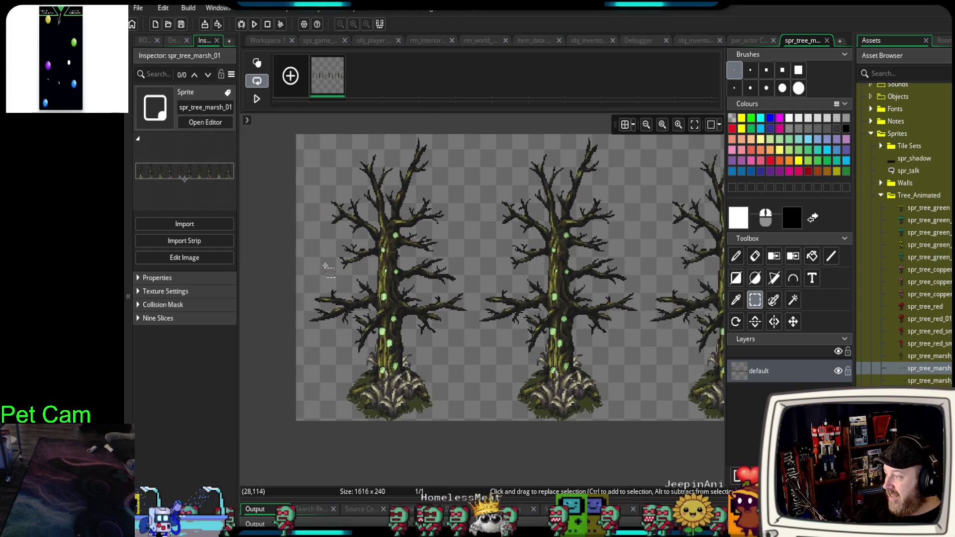
left_click_drag(309, 197, 474, 422)
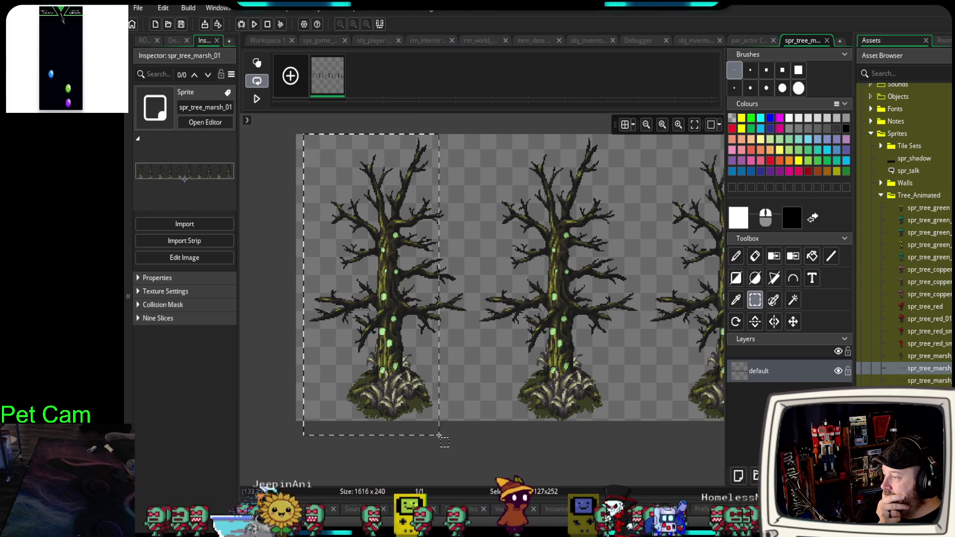
left_click_drag(474, 418, 474, 418)
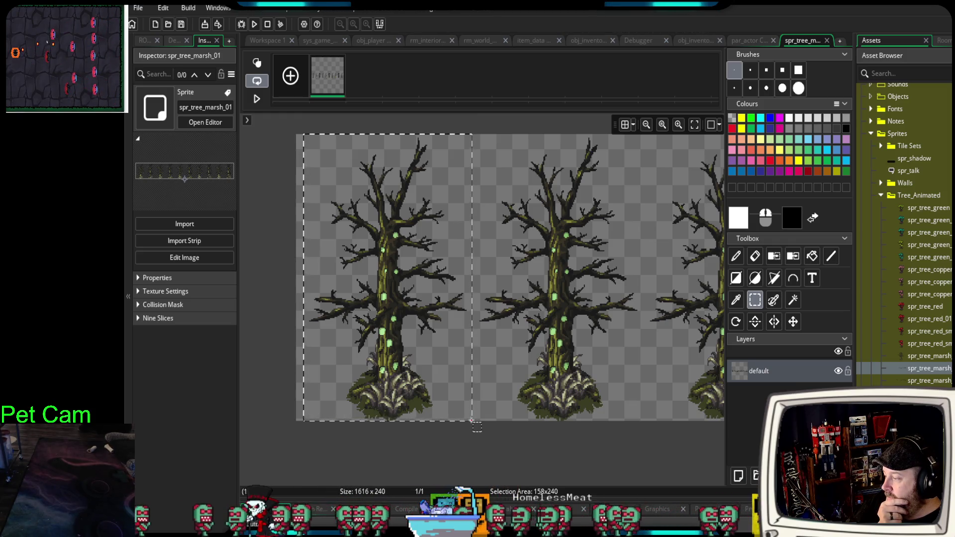
mouse_move(472, 421)
left_mouse_down()
mouse_move(470, 410)
mouse_move(471, 419)
left_mouse_up()
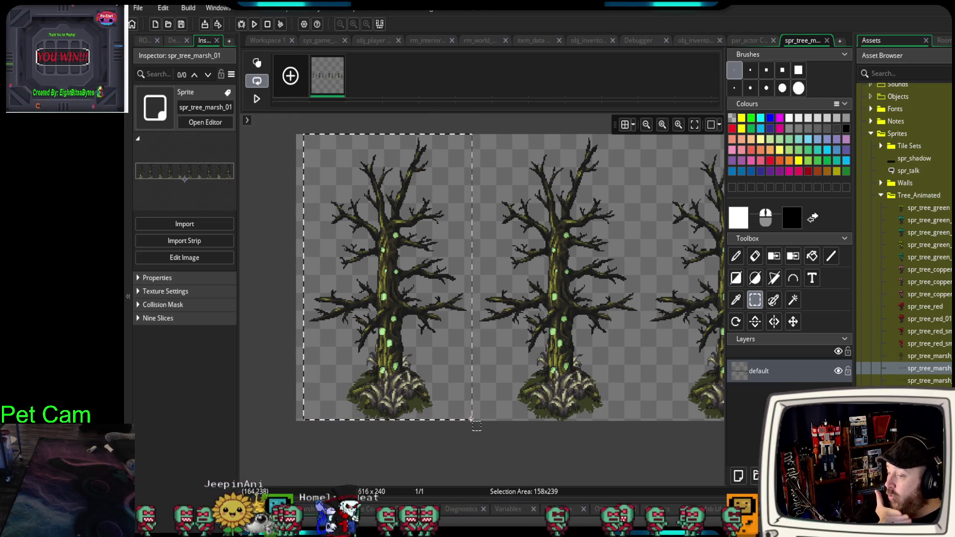
left_click_drag(472, 422, 472, 420)
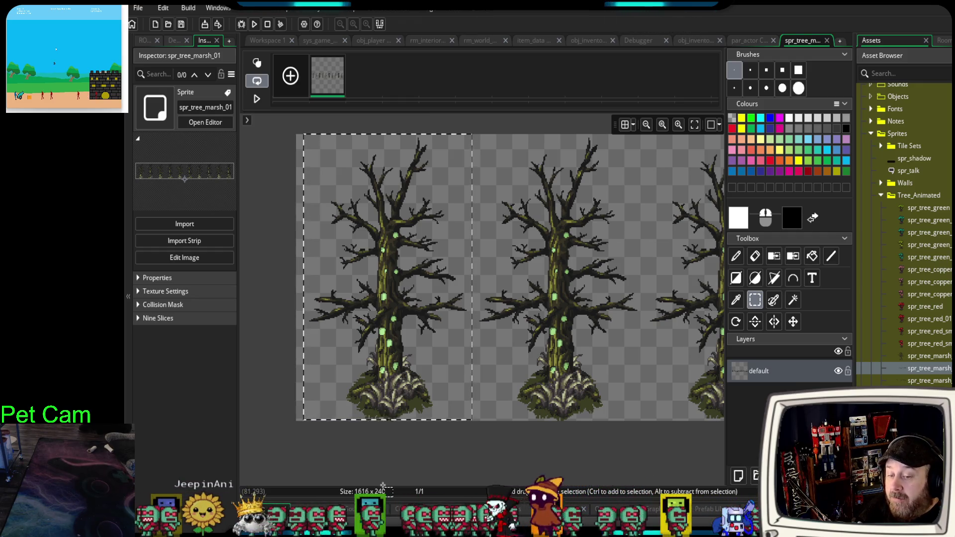
Clear the selection, give the canvas more room, and start a debug test run.
left_click(383, 485)
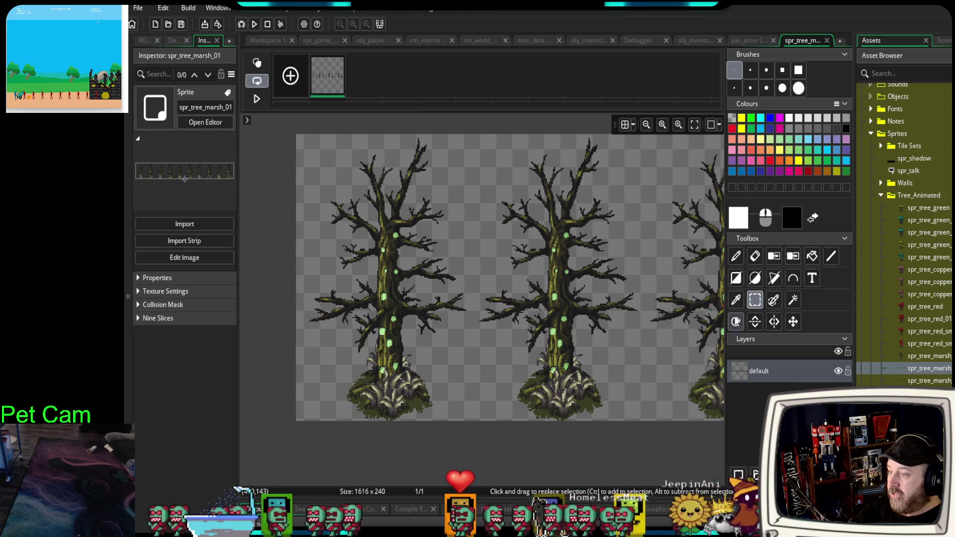
left_click_drag(726, 328, 734, 329)
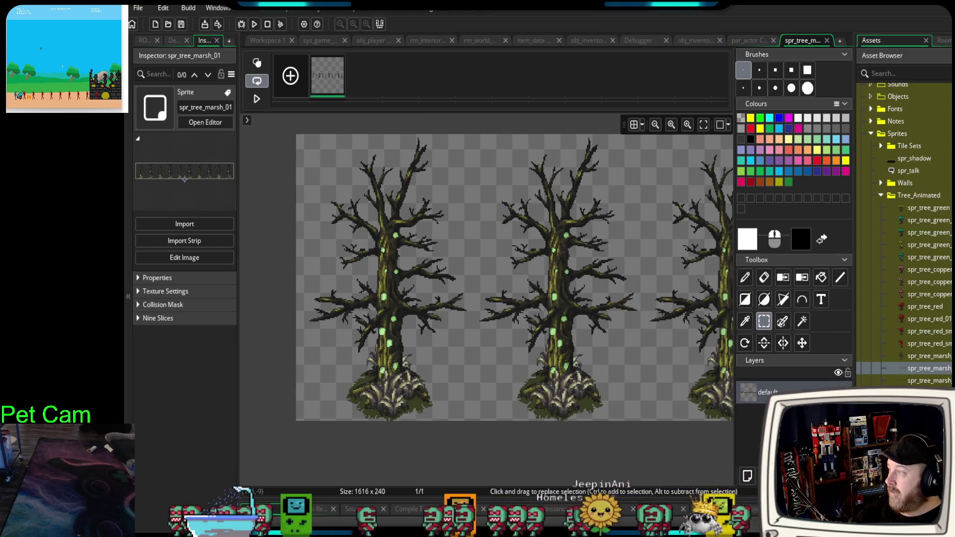
left_click(242, 24)
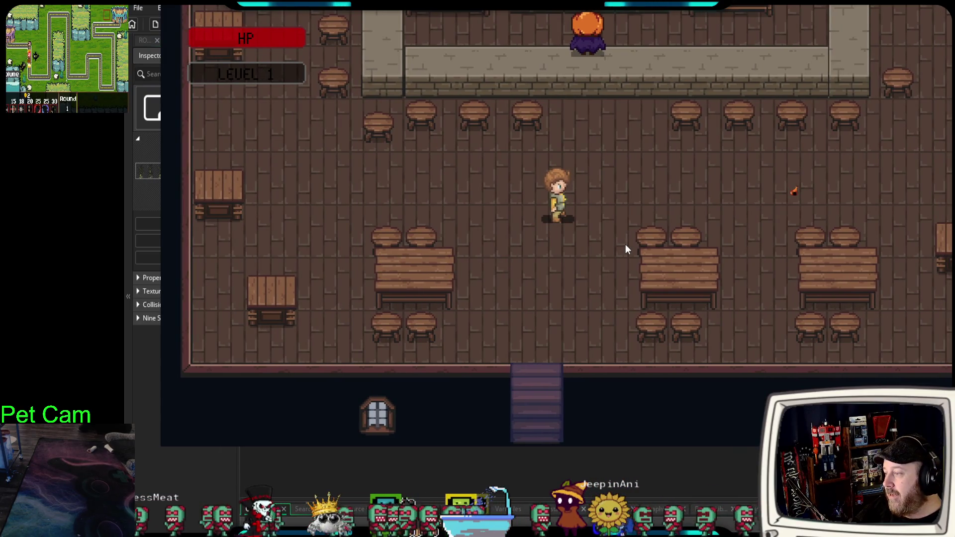
Walk the hero up to the Bar Keep and start the conversation.
key("Up")
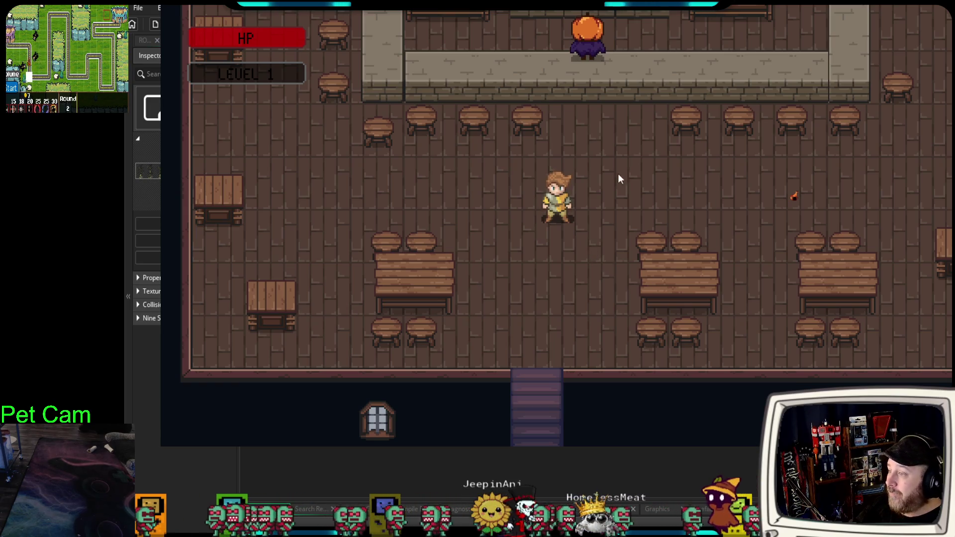
key("Up")
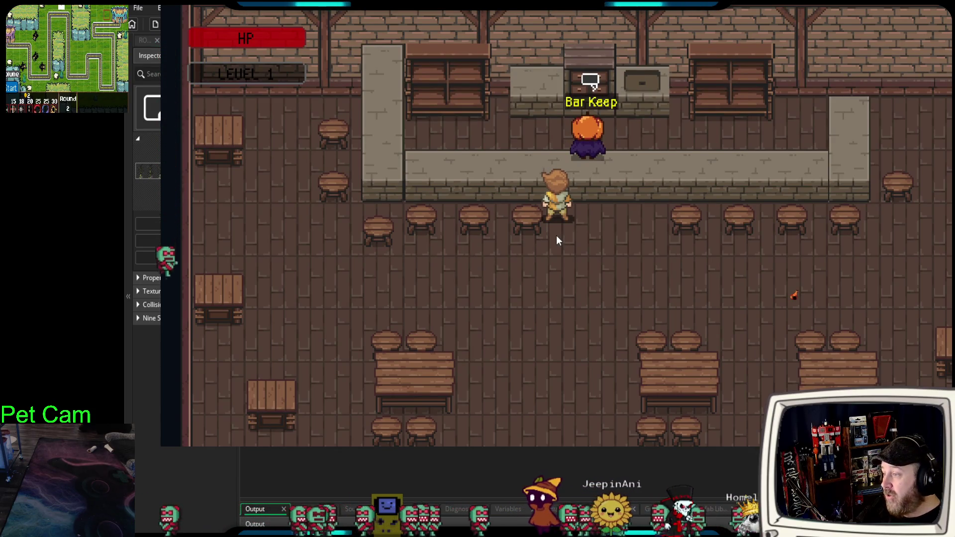
key("e")
key("e")
key("e")
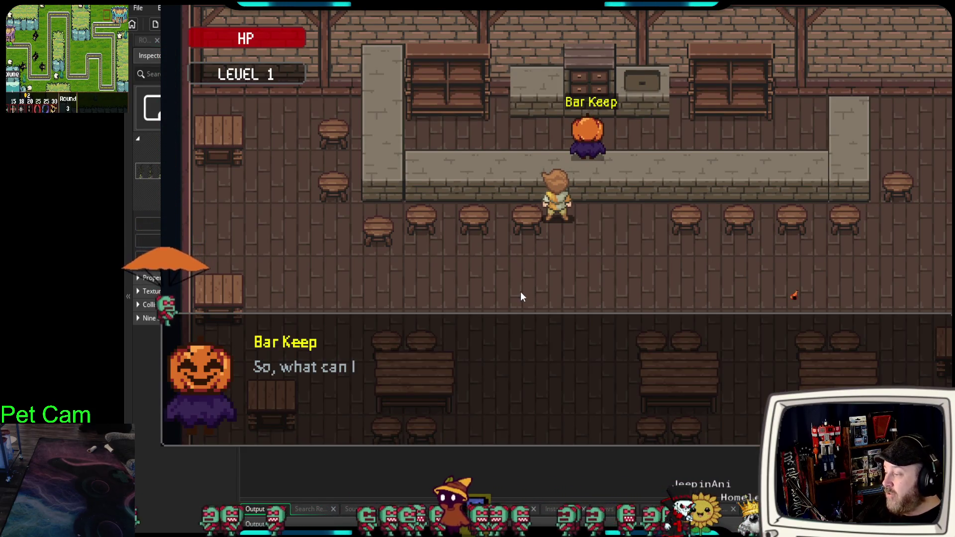
key("e")
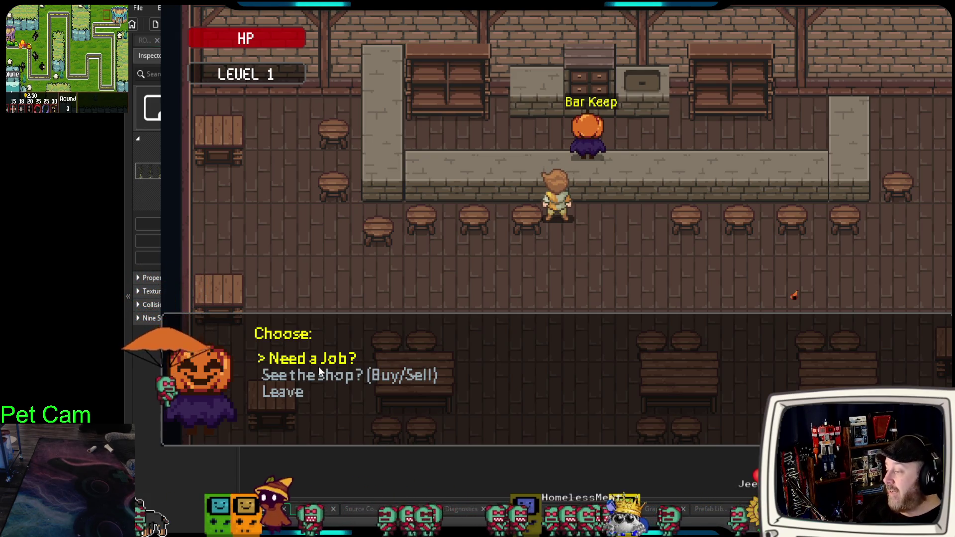
Choose Leave in the Bar Keep dialogue and walk down to the tavern exit stairs.
key("Down")
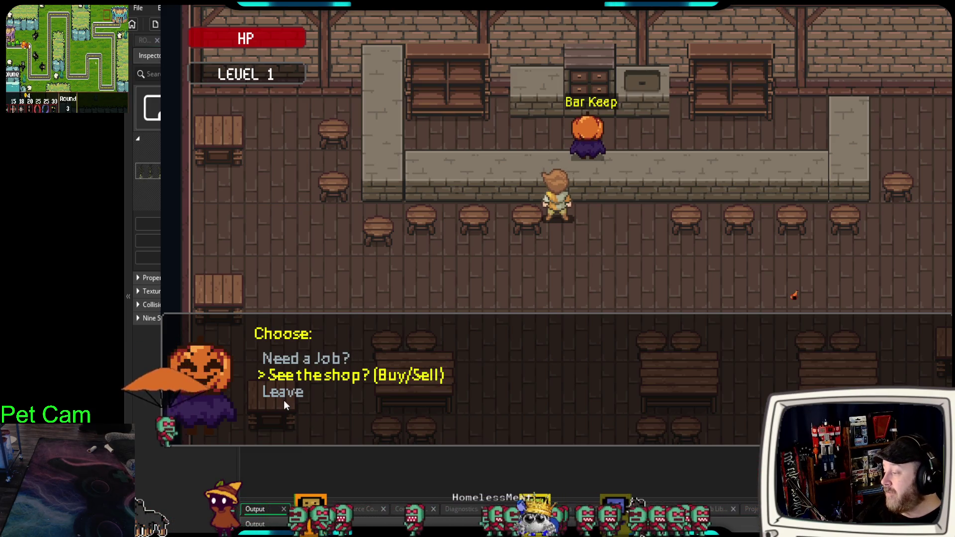
key("Down")
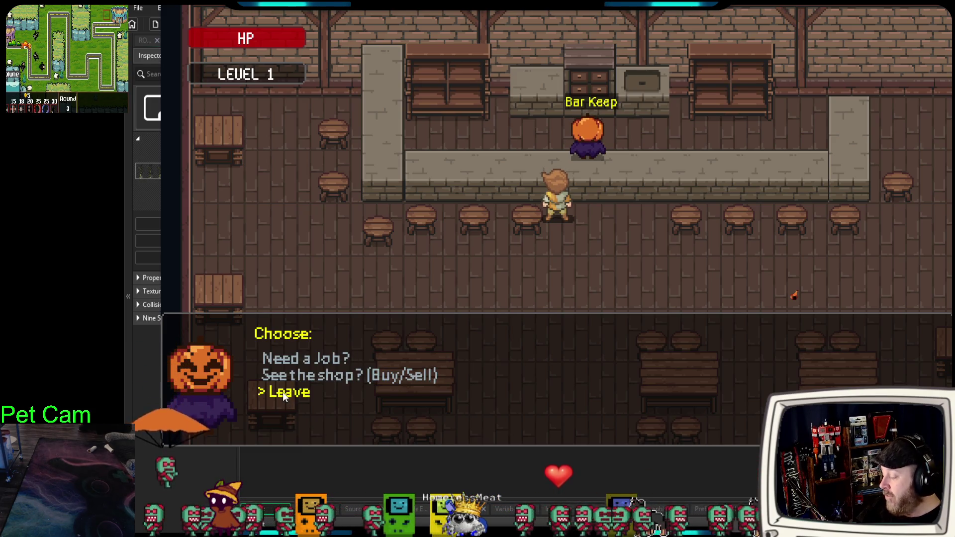
key("Return")
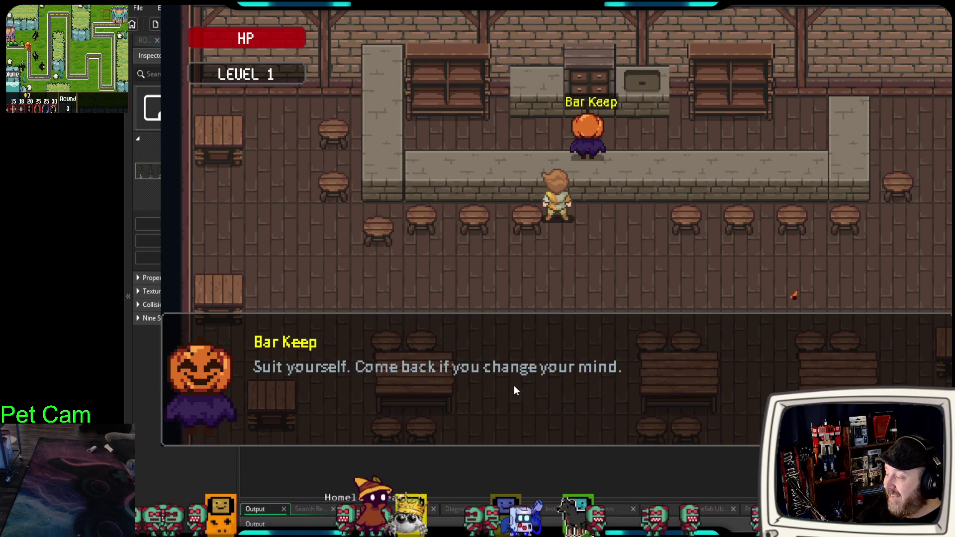
key("Return")
key("Down")
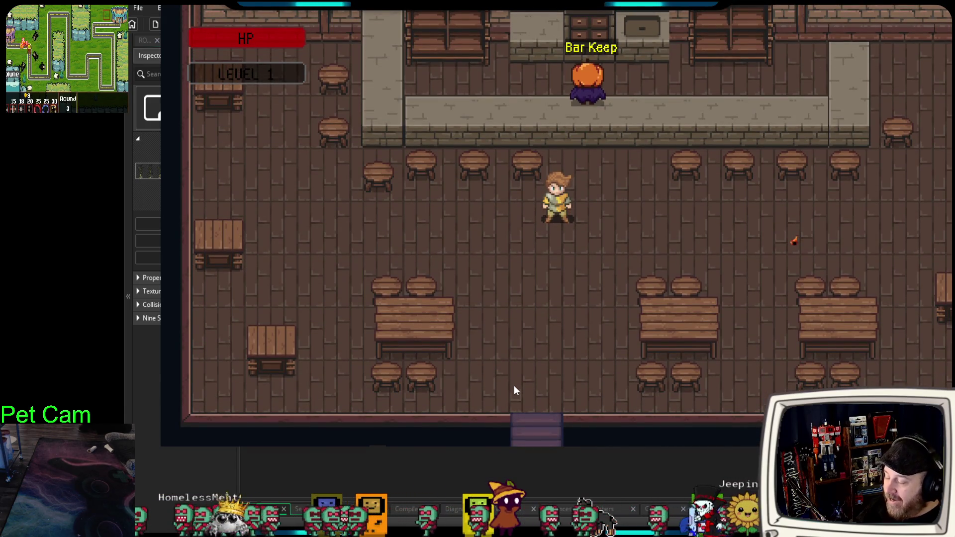
key("Down")
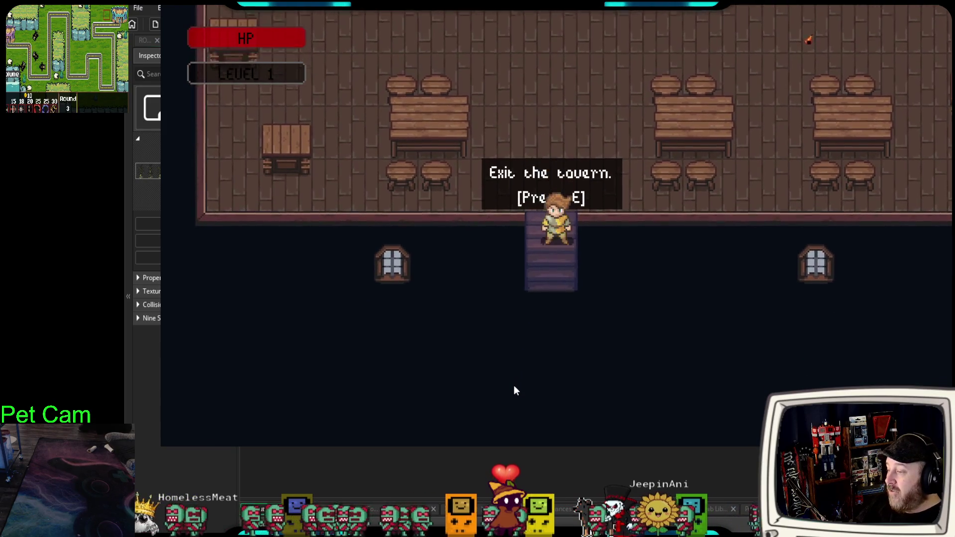
Exit the tavern and walk the hero up the cobblestone path to Debra.
key("e")
key("Left")
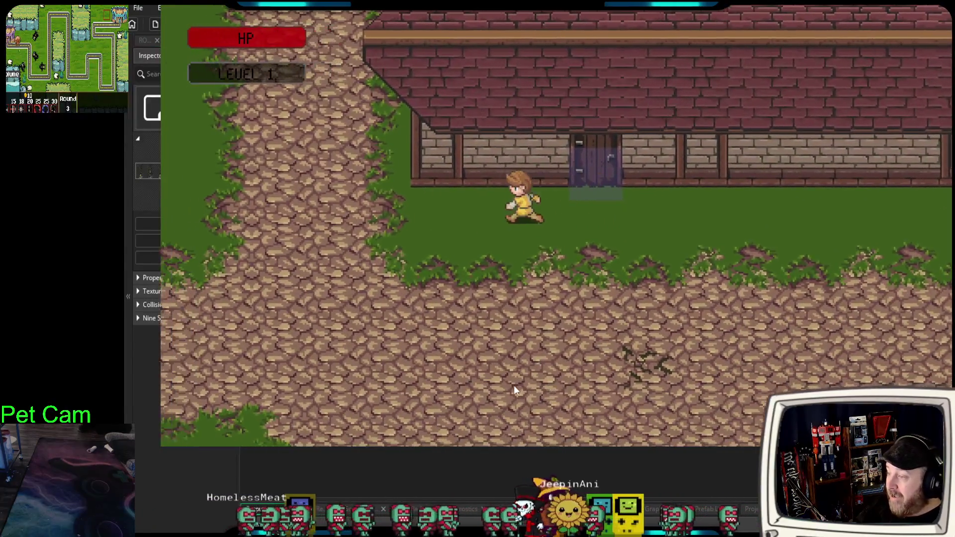
key("Up")
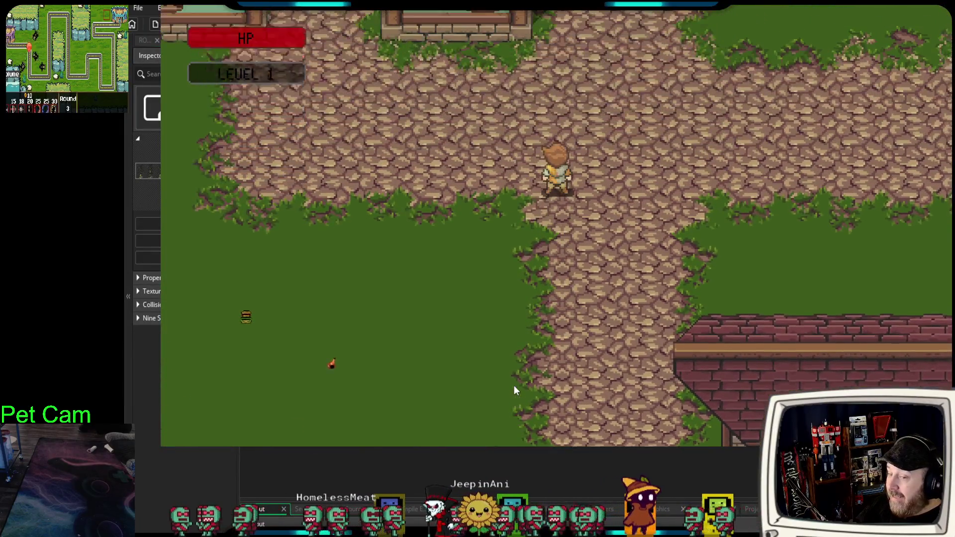
key("Up")
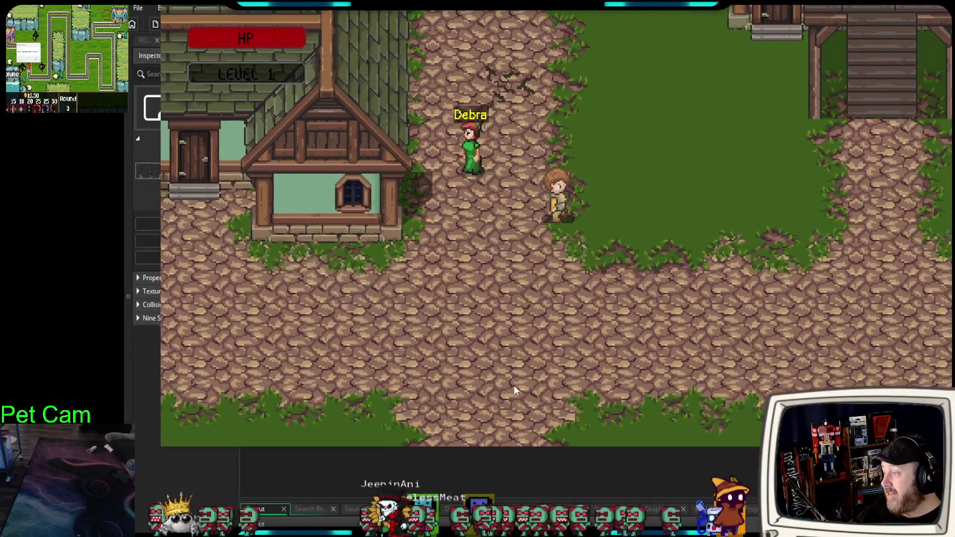
key("w")
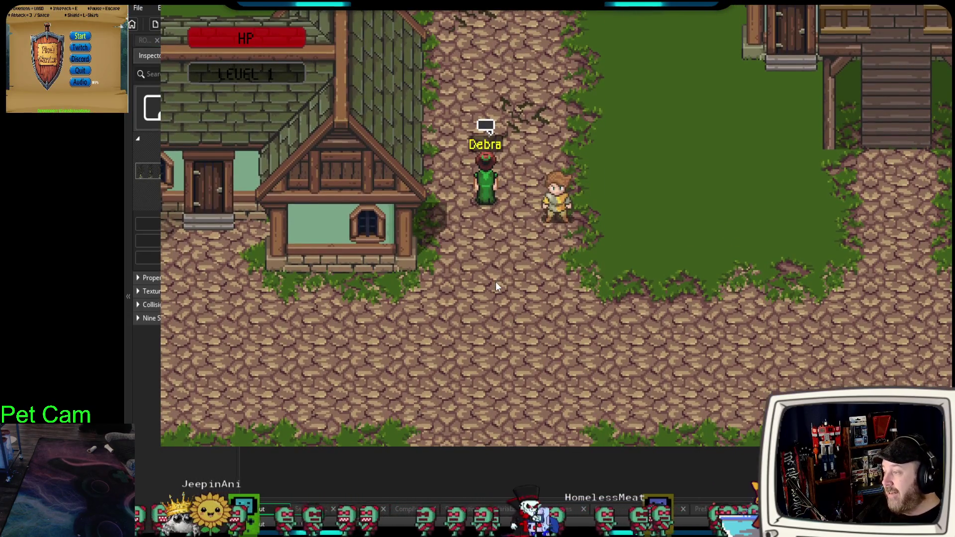
key("d")
key("s")
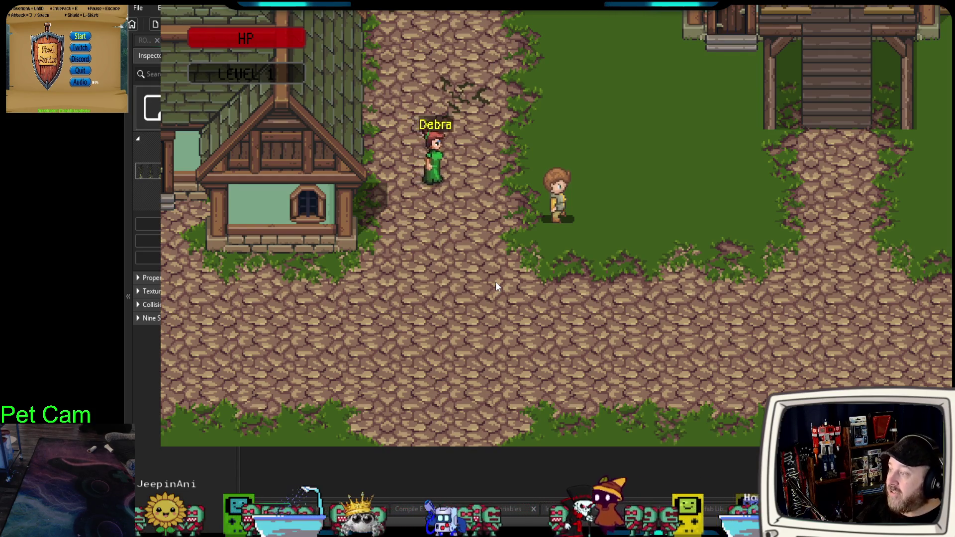
Line the hero up beside Debra and talk through her dialogue about the Broken Mug.
key("w")
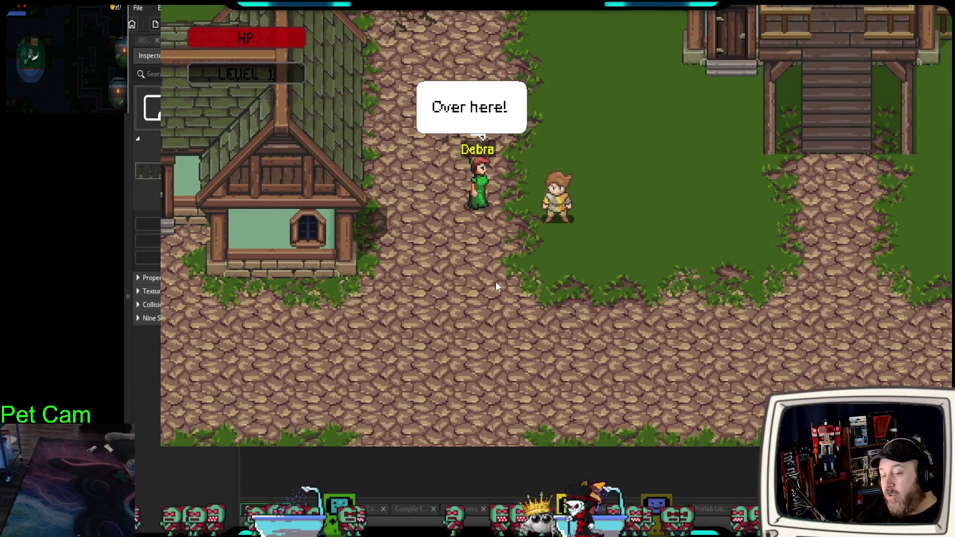
key("s")
key("a")
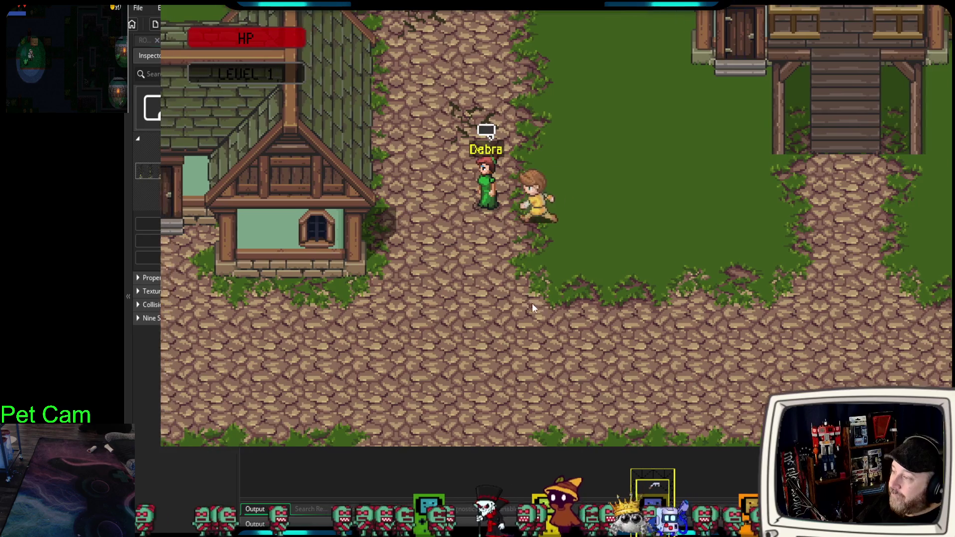
key("w")
key("e")
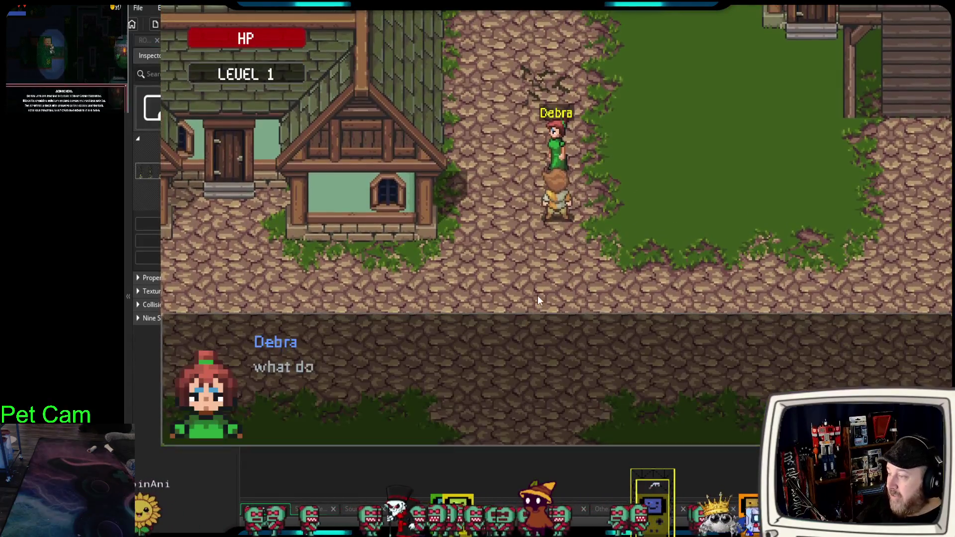
key("e")
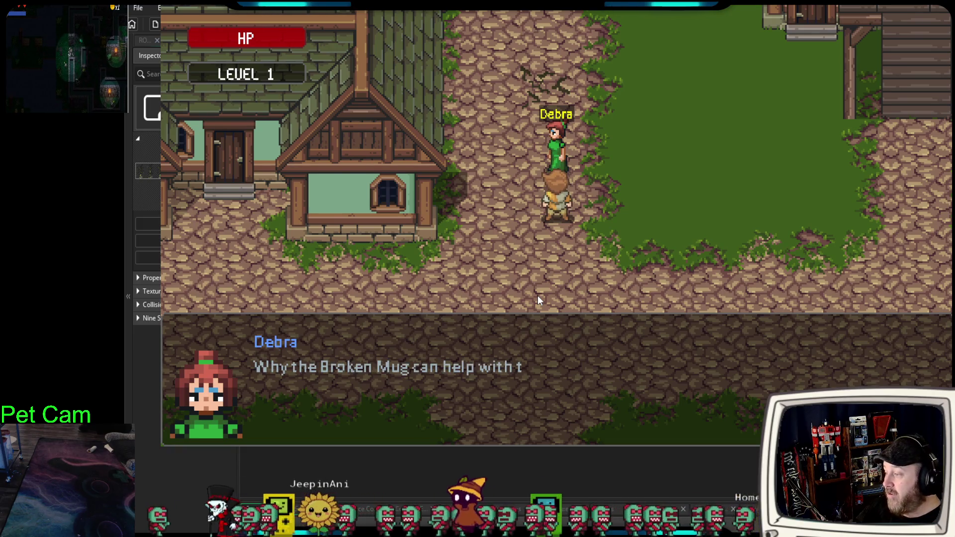
key("e")
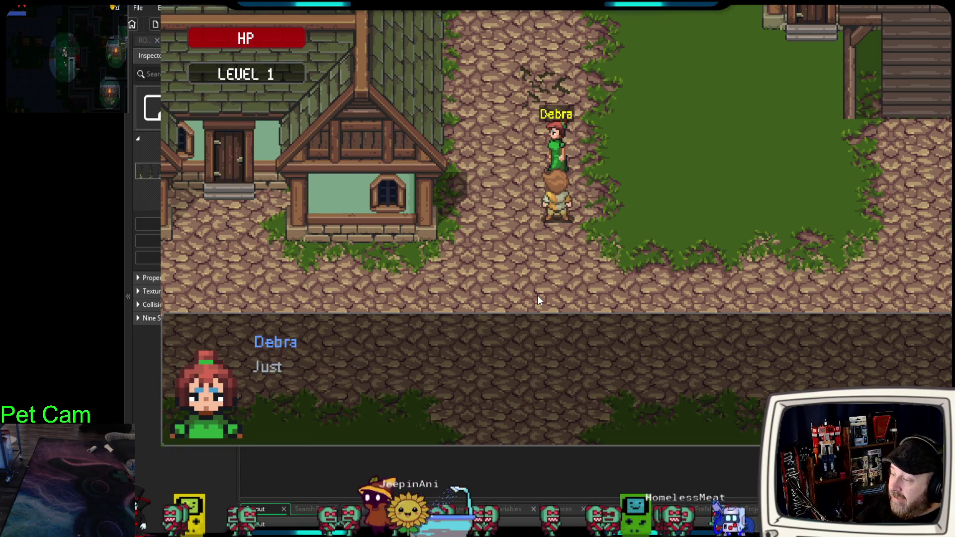
End Debra's conversation and walk south past the red tree and rock cliffs to the dirt clearing.
key("e")
key("e")
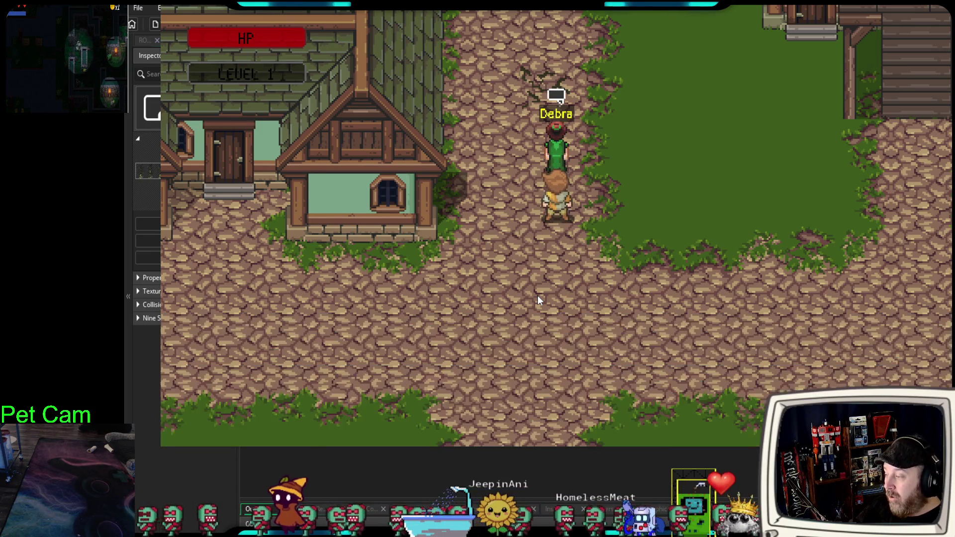
key("s")
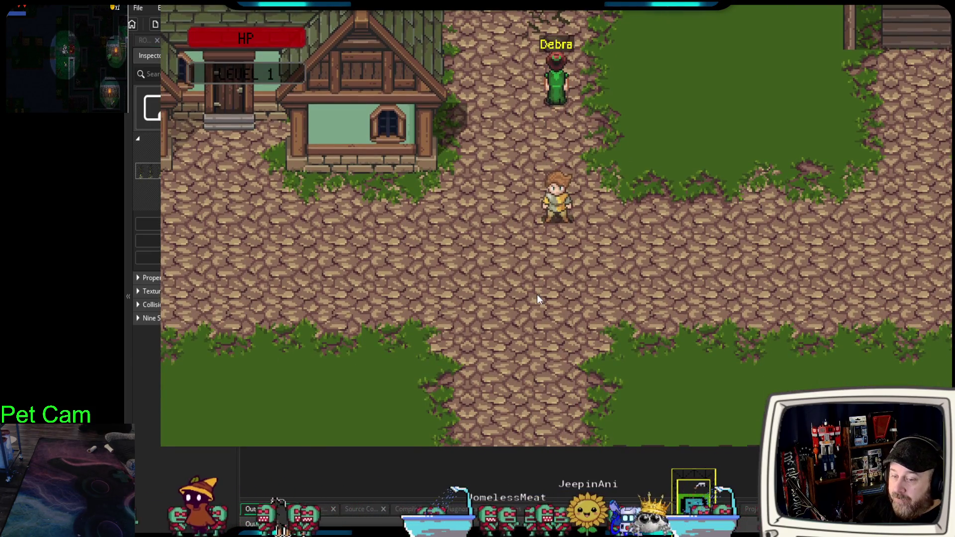
key("s")
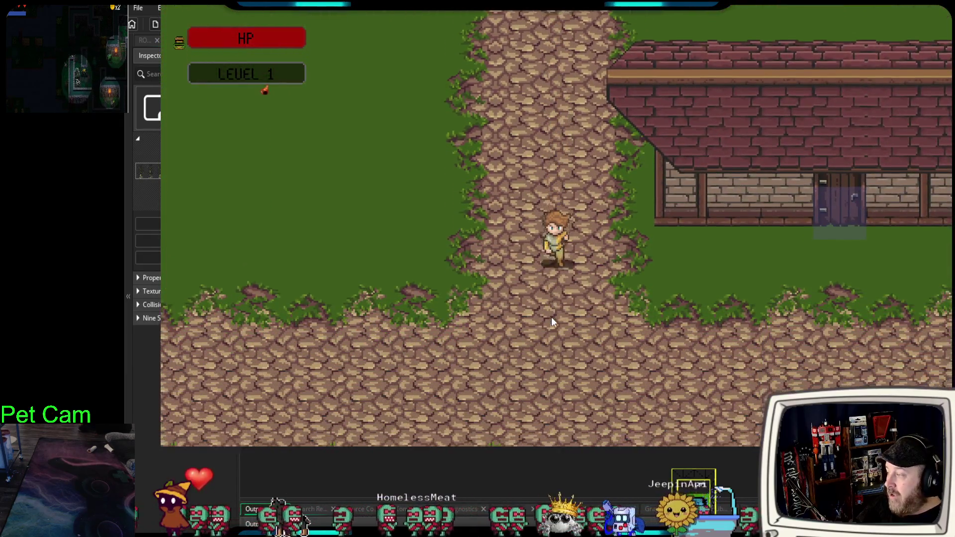
key("s")
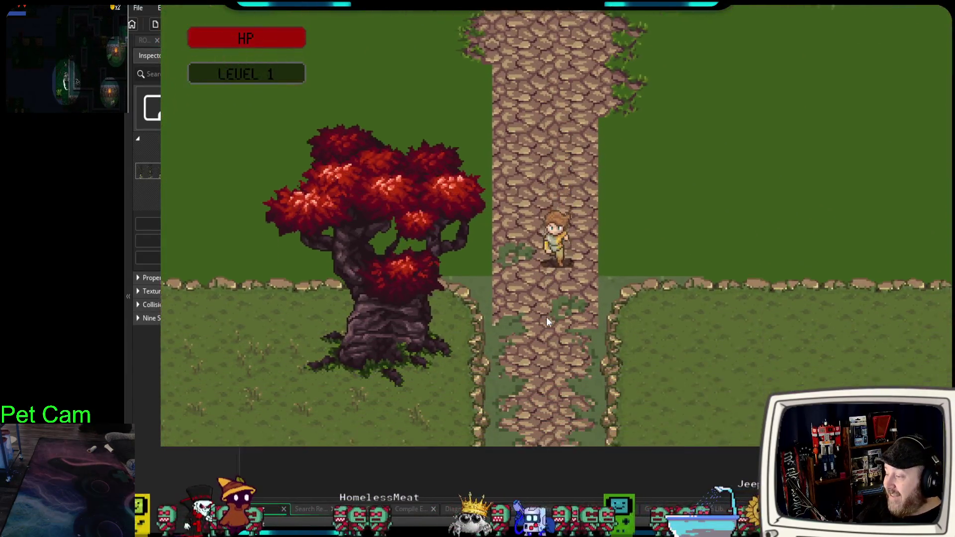
key("s")
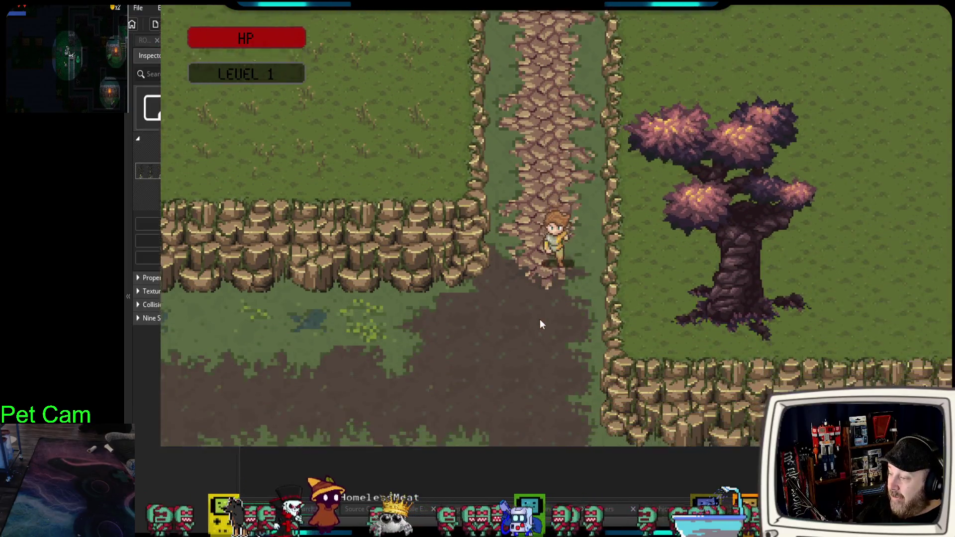
key("w")
key("s")
key("a")
key("a")
key("s")
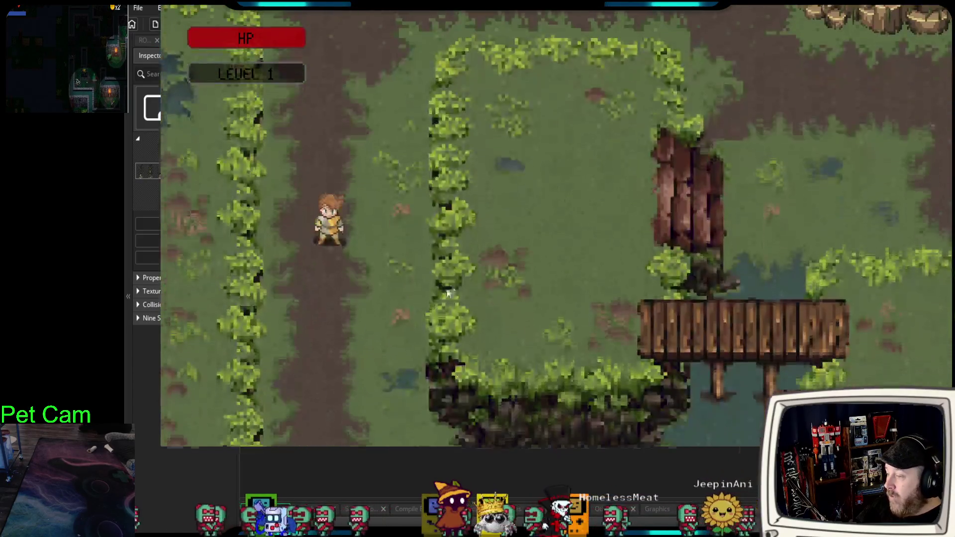
Roam along the rocky ledge and back and forth across the wooden marsh bridge.
key("s")
key("d")
key("w")
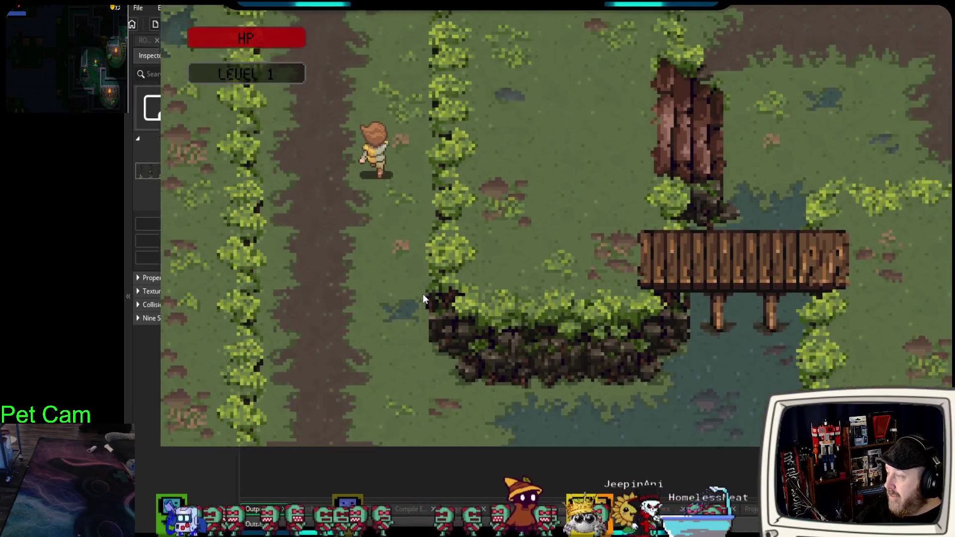
key("w")
key("d")
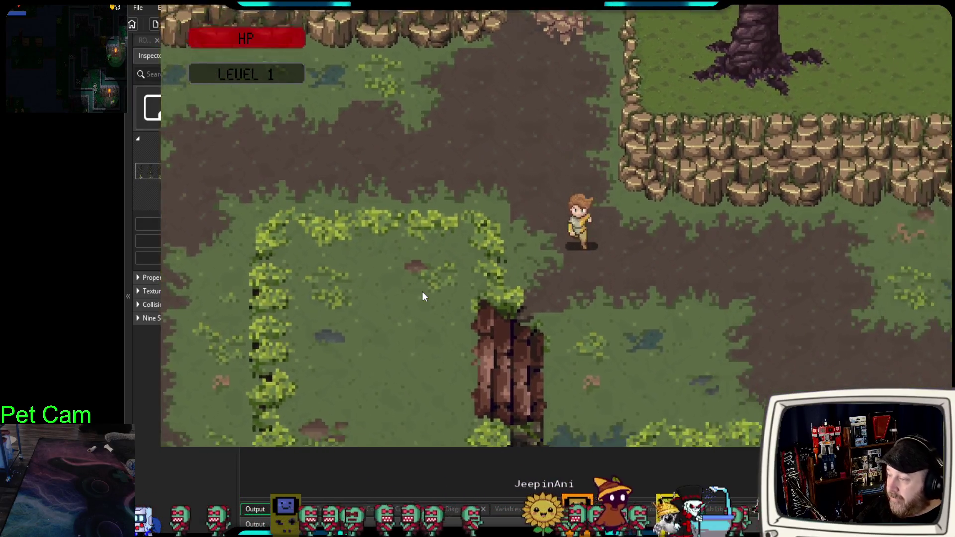
key("s")
key("a")
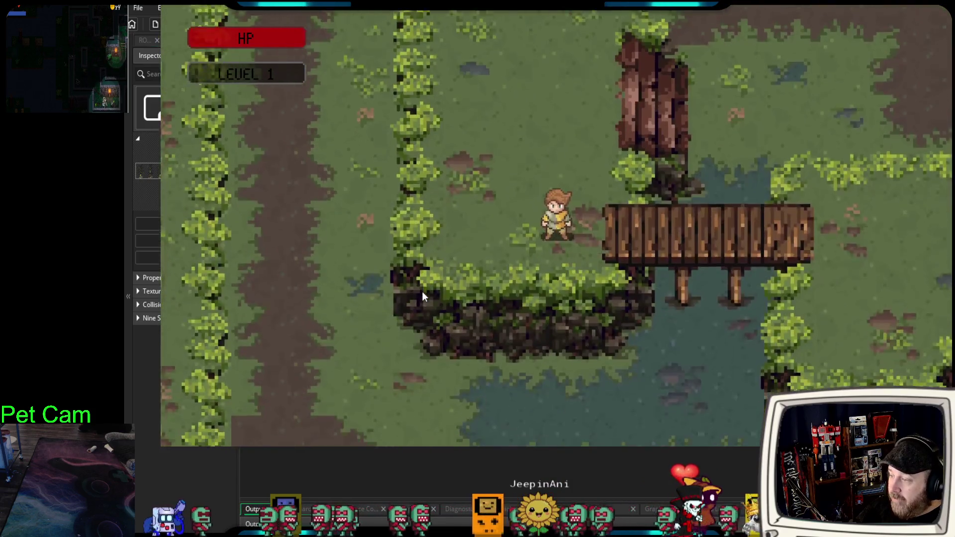
key("d")
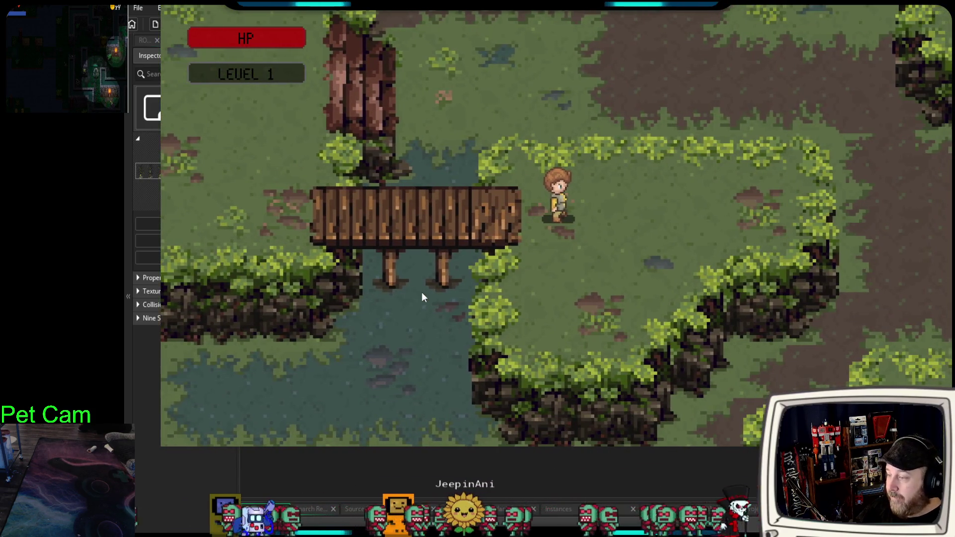
key("a")
key("w")
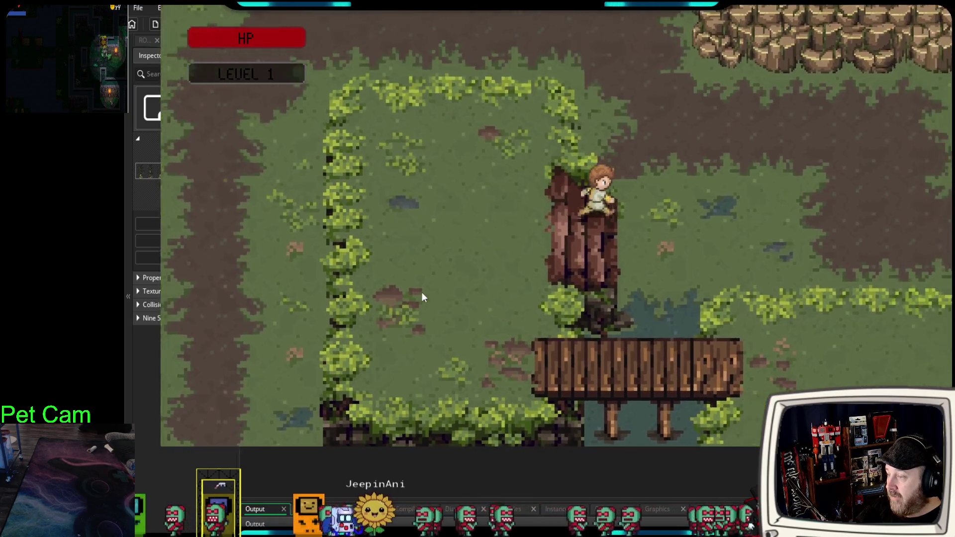
key("d")
key("s")
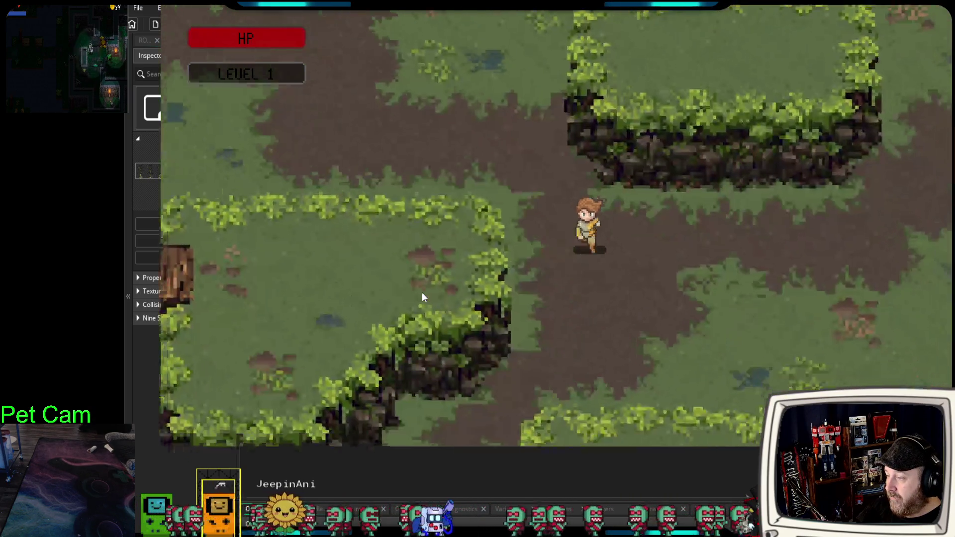
Walk north-west past the tree trunk and up the cobblestone path to the village crossroads.
key("w")
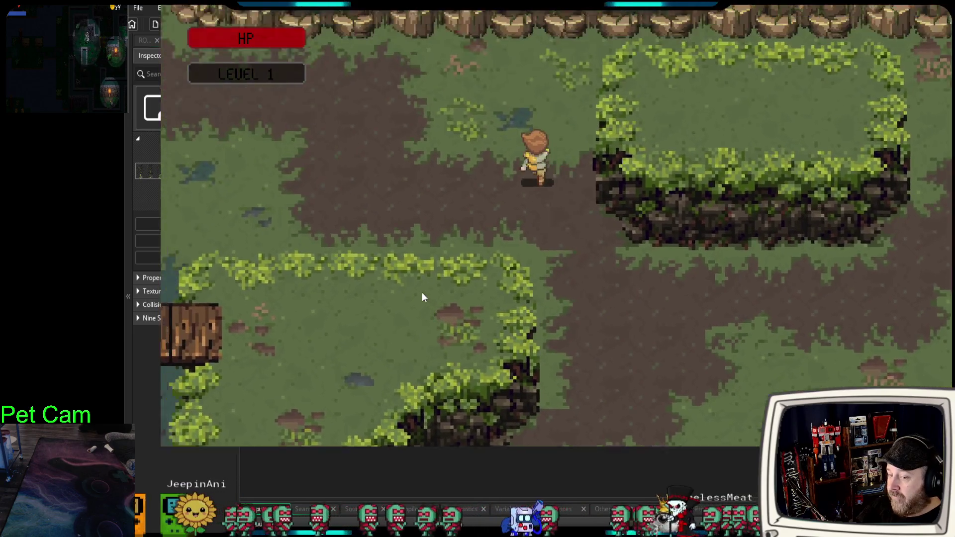
key("a")
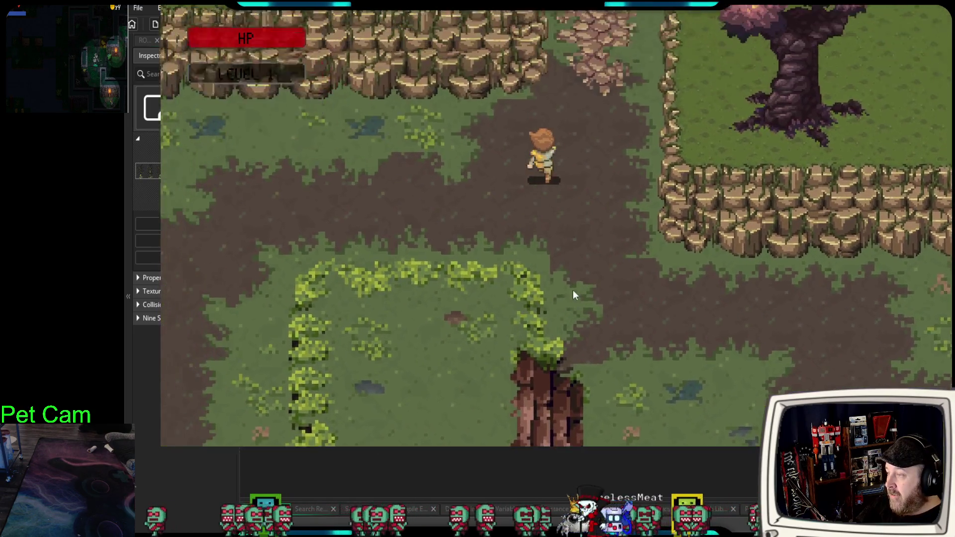
key("w")
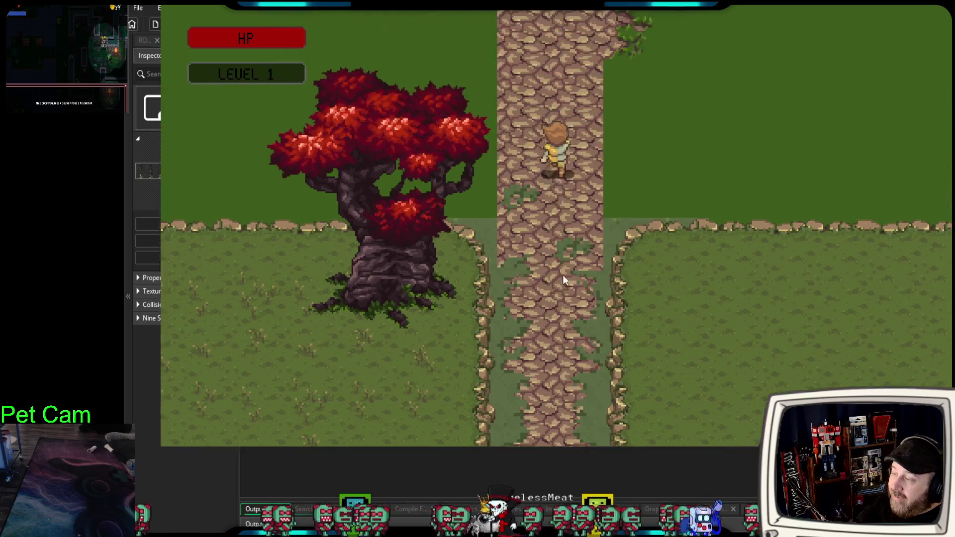
key("w")
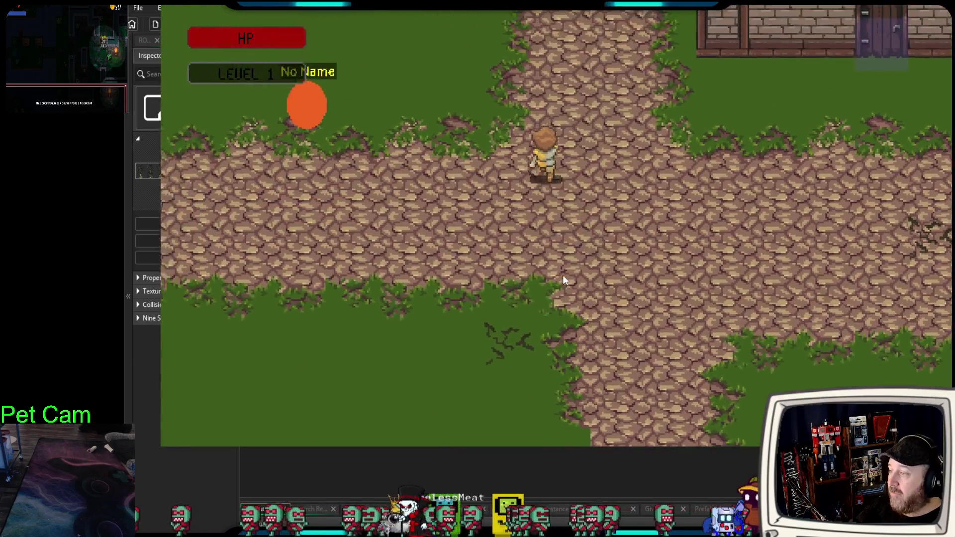
key("w")
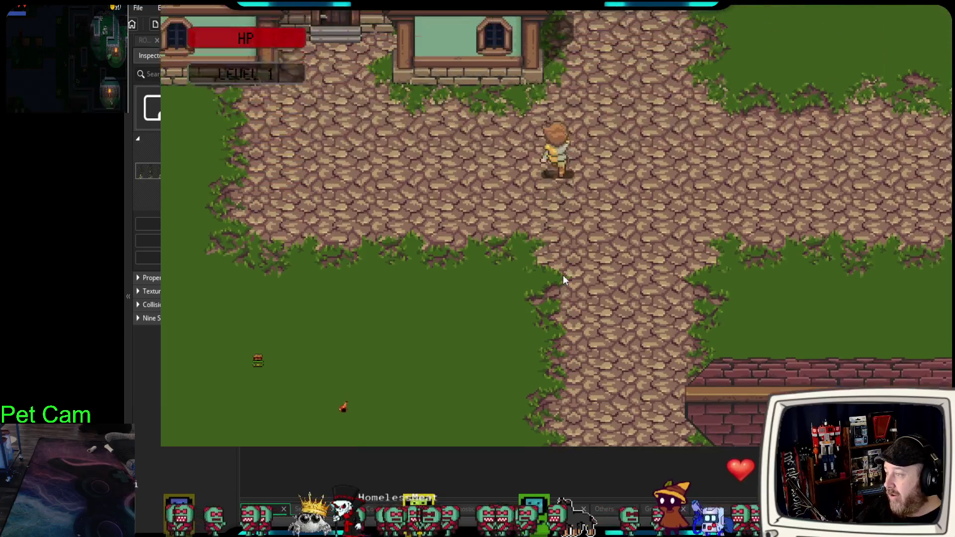
key("w")
key("d")
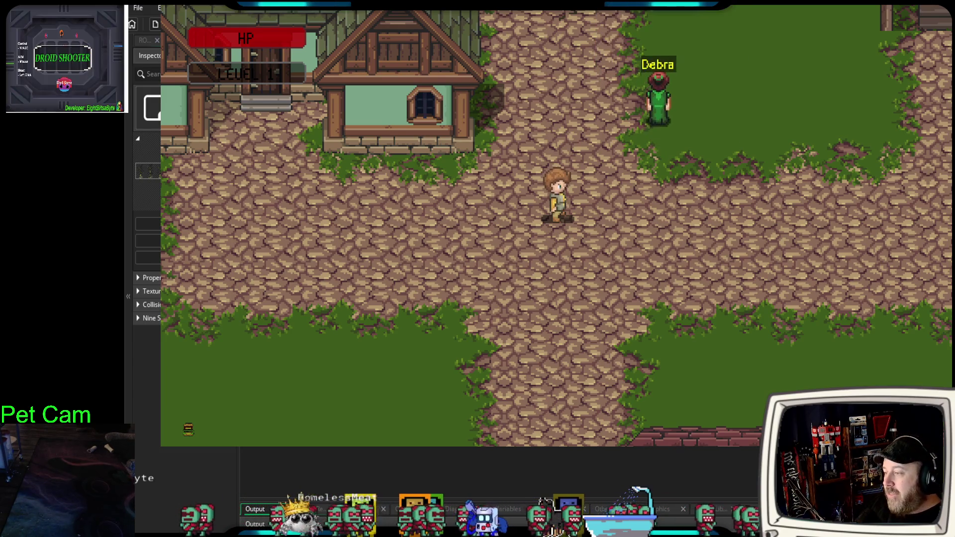
key("Down")
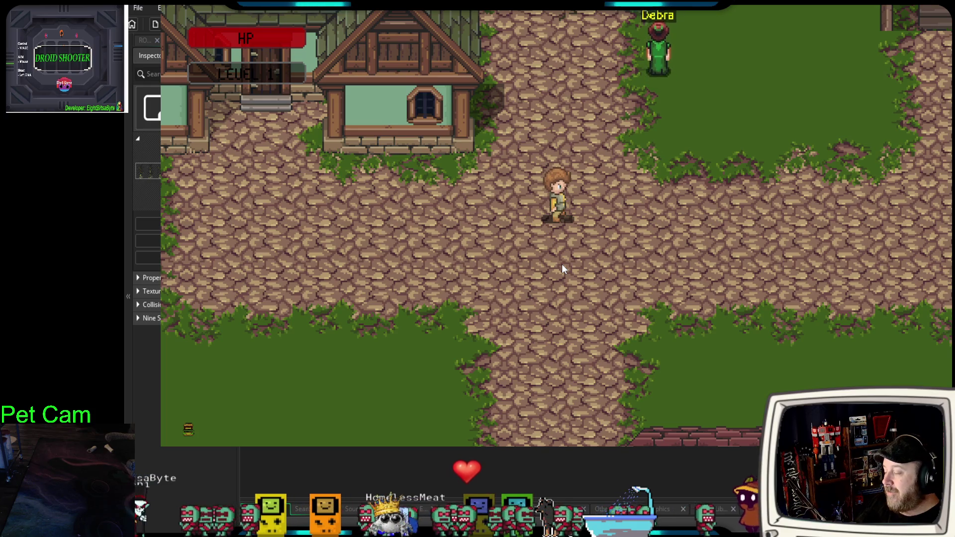
key("Up")
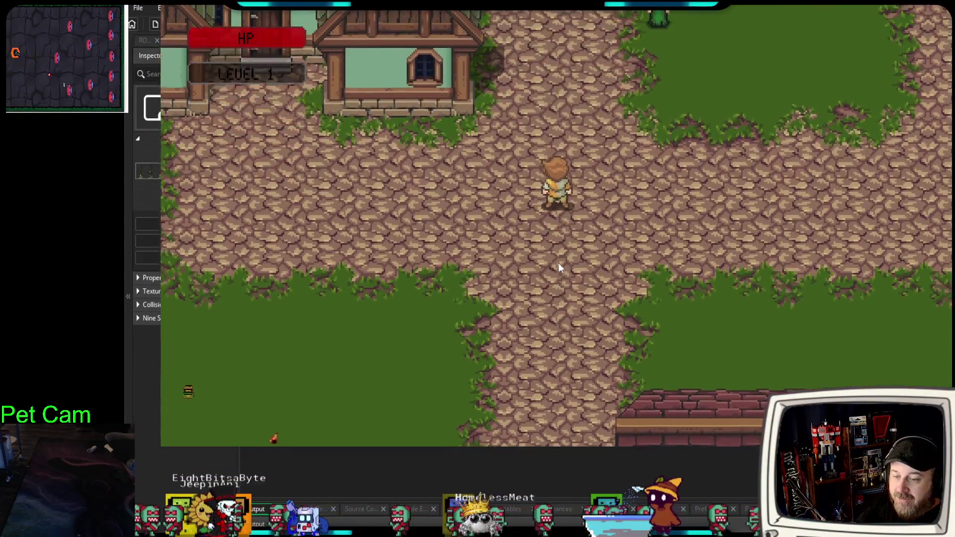
key("Down")
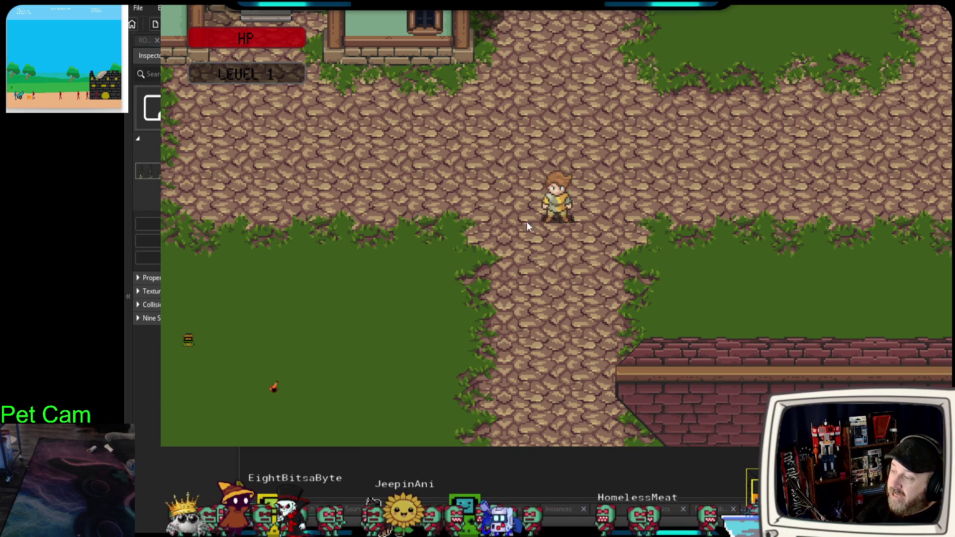
Walk the hero north past the village houses, then back south along the path.
key("Down")
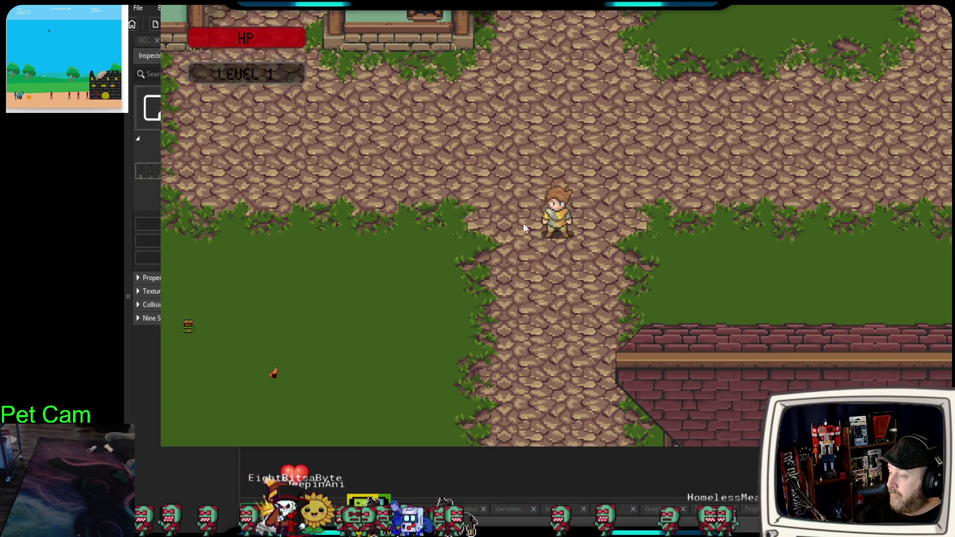
key("Up")
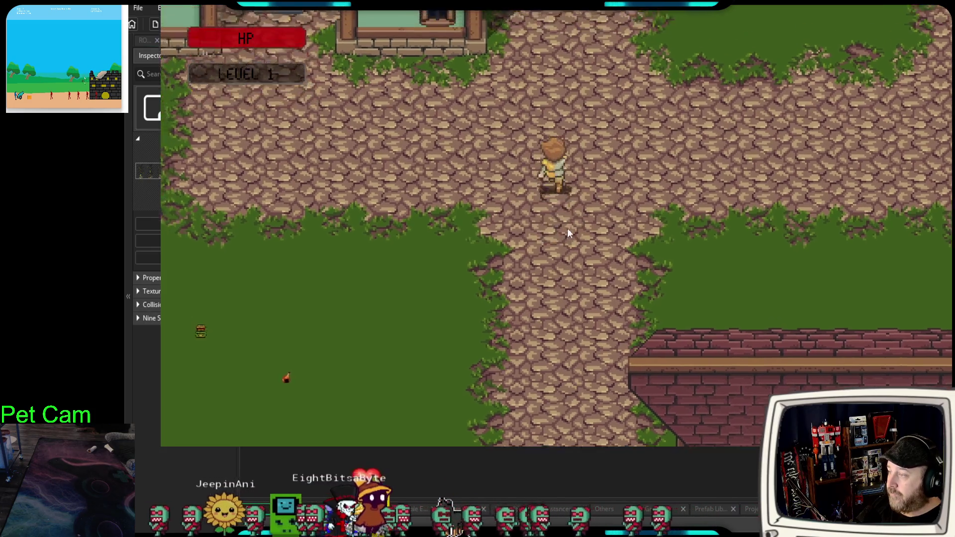
key("Up")
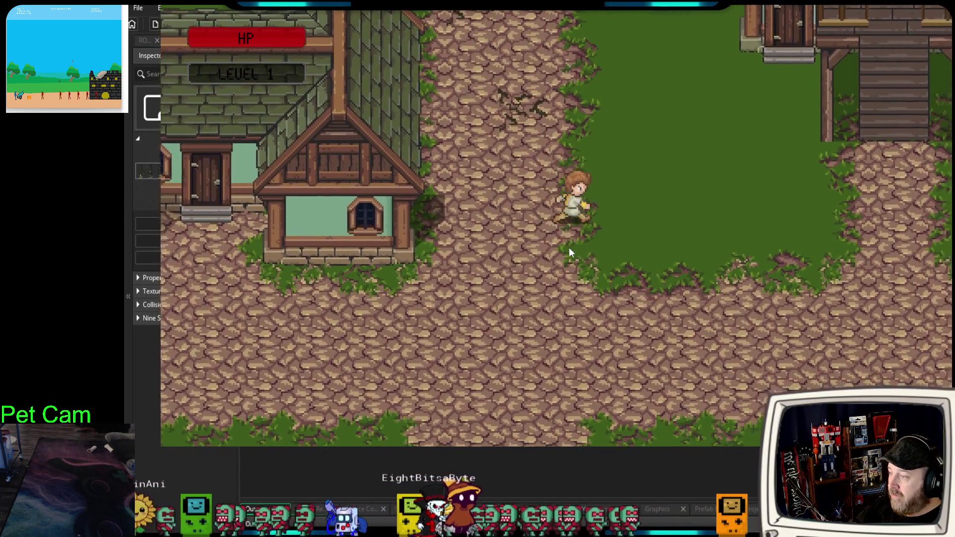
key("Down")
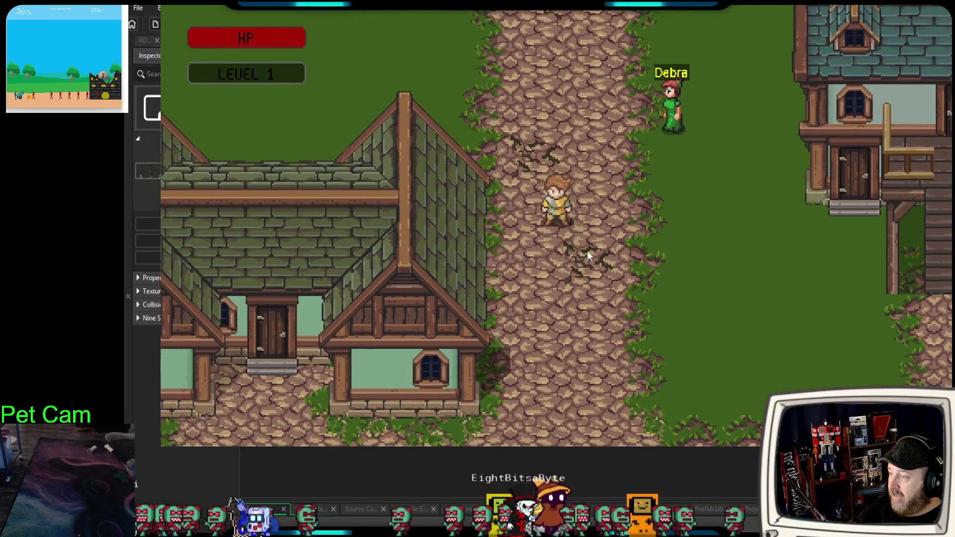
key("Down")
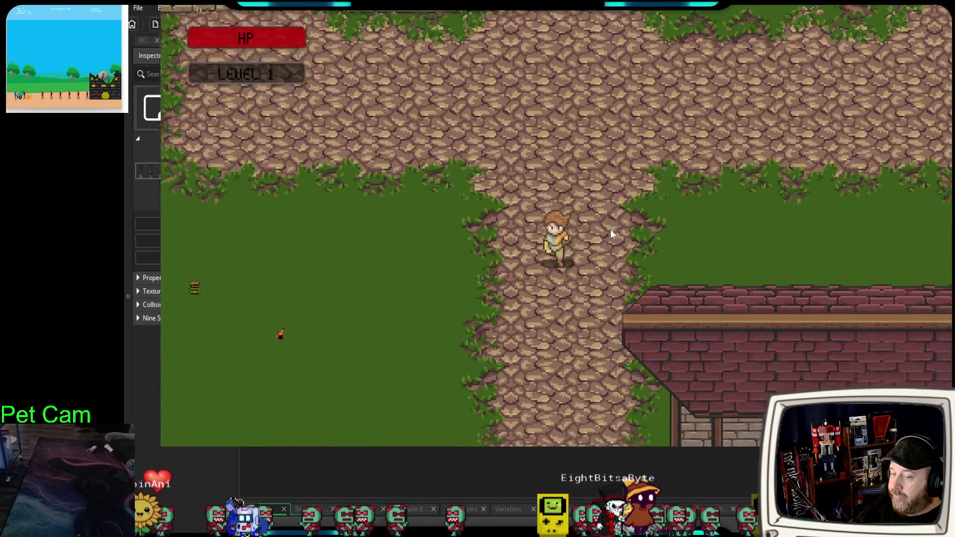
Head east to the tavern door, enter with E, and walk inside near the bar.
key("Right")
key("Up")
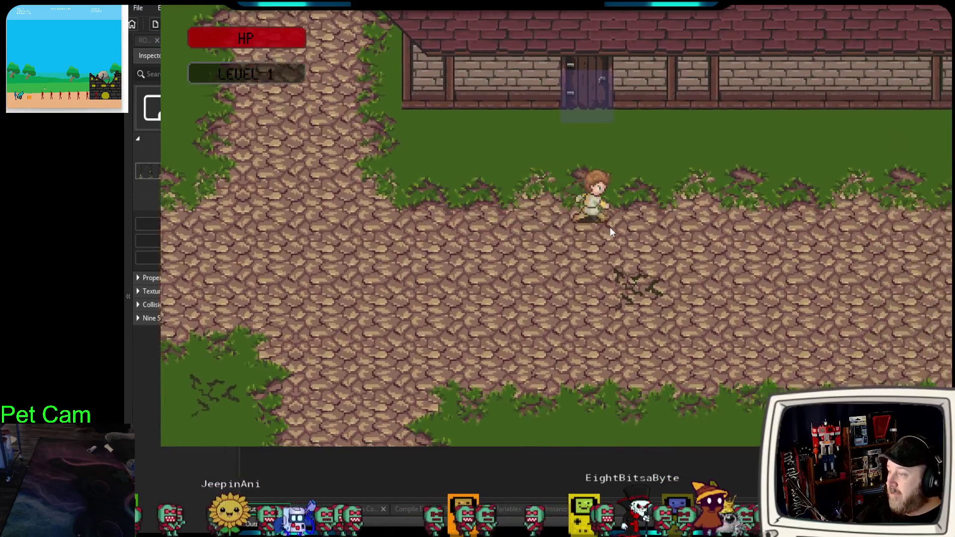
key("e")
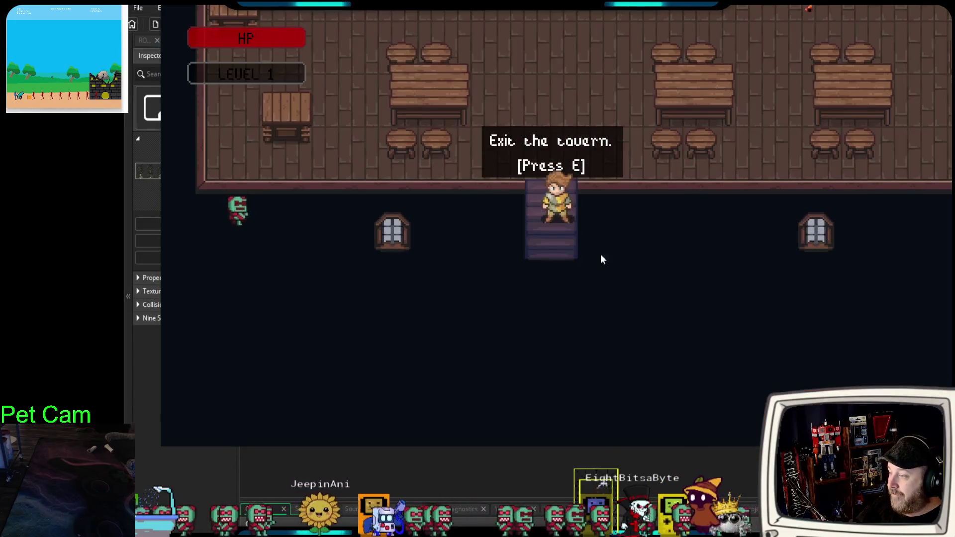
key("Up")
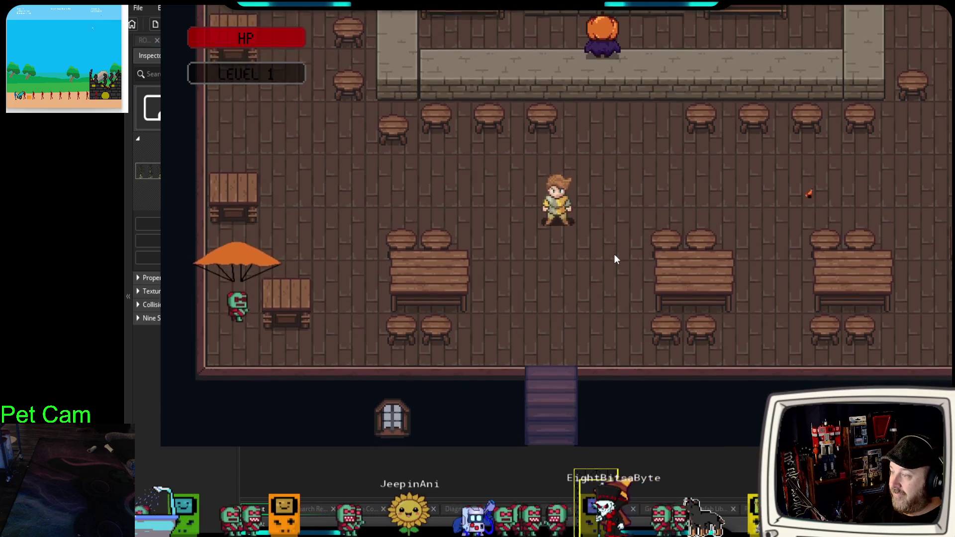
key("Down")
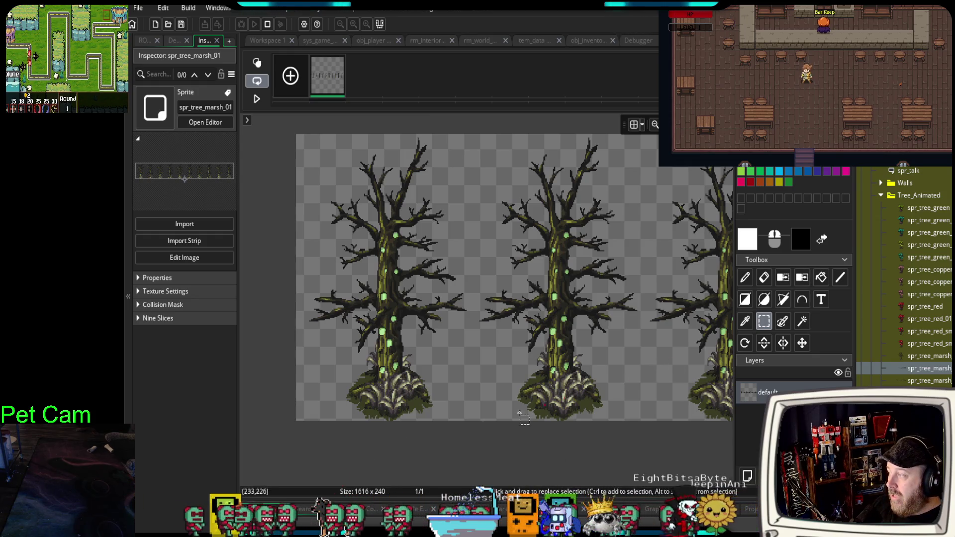
Zoom out and pan the spr_tree_marsh_01 canvas to bring the whole tree strip into view.
left_click_drag(545, 447, 495, 427)
scroll(494, 425, "down", 5)
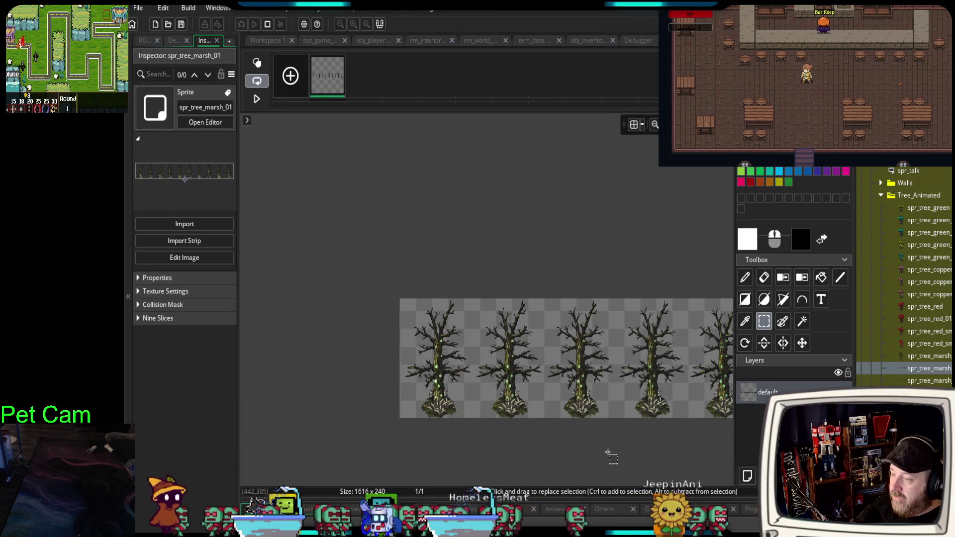
scroll(656, 458, "down", 1)
mouse_move(656, 457)
left_mouse_down()
mouse_move(551, 420)
mouse_move(363, 397)
left_mouse_up()
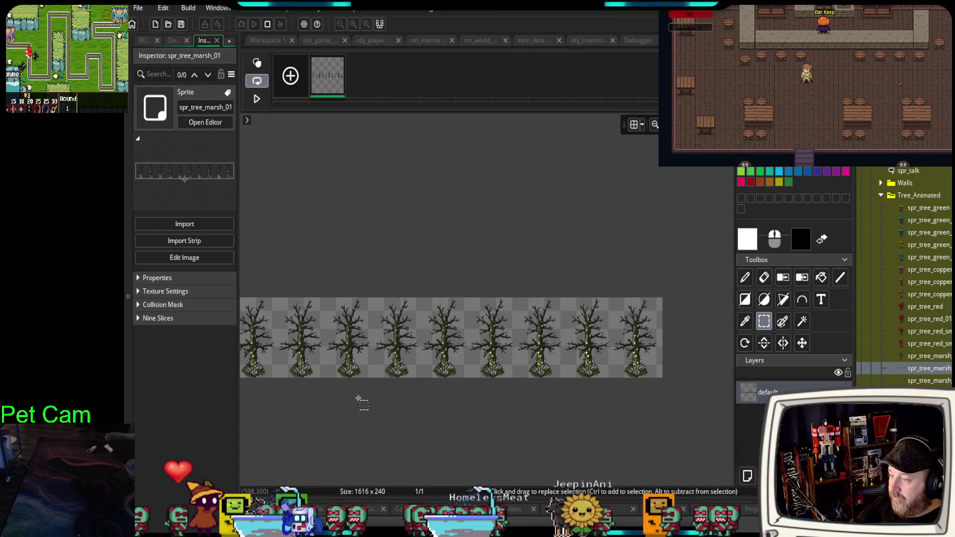
Zoom in on the trees and drag a rectangular selection around the first tree frame.
left_click_drag(301, 438, 462, 383)
scroll(465, 384, "up", 5)
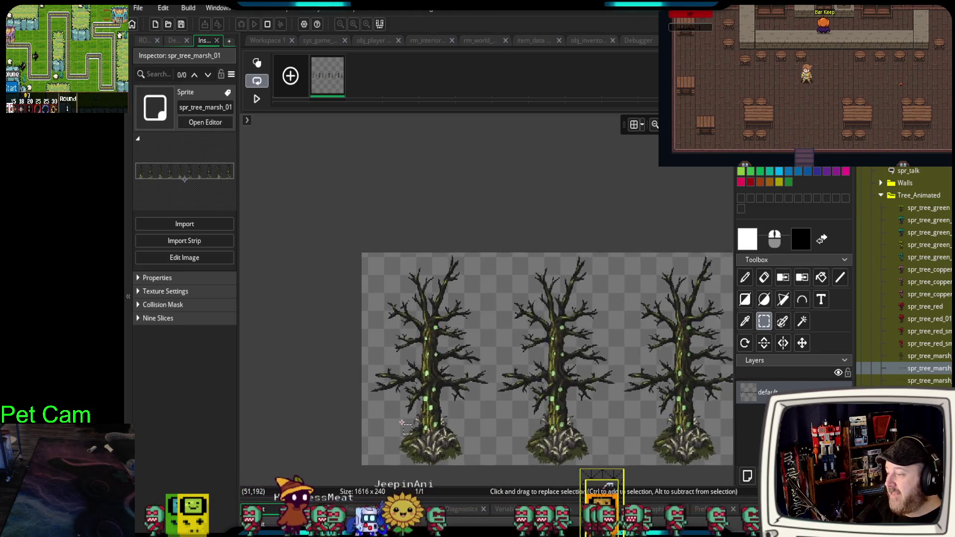
scroll(437, 456, "up", 1)
left_click_drag(437, 457, 414, 374)
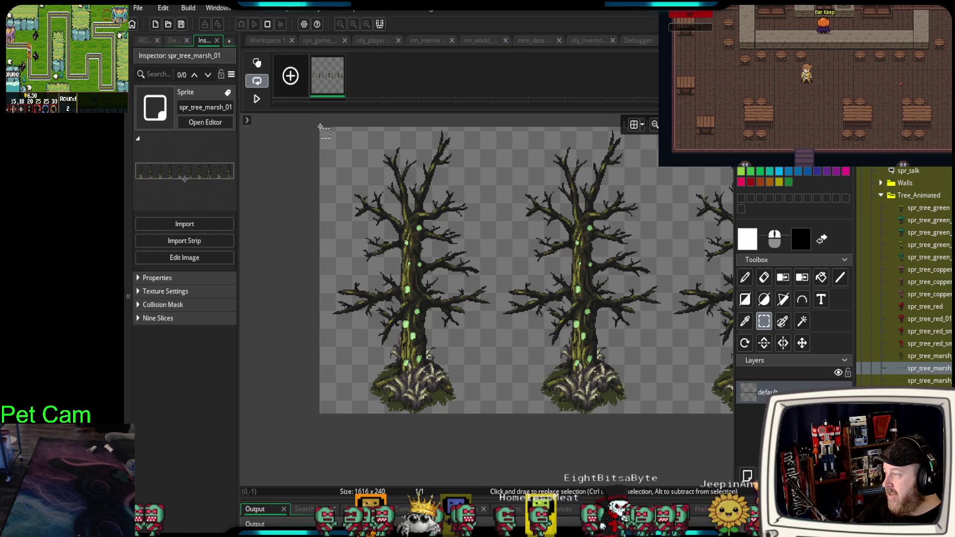
mouse_move(373, 201)
left_mouse_down()
mouse_move(446, 279)
mouse_move(512, 384)
left_mouse_up()
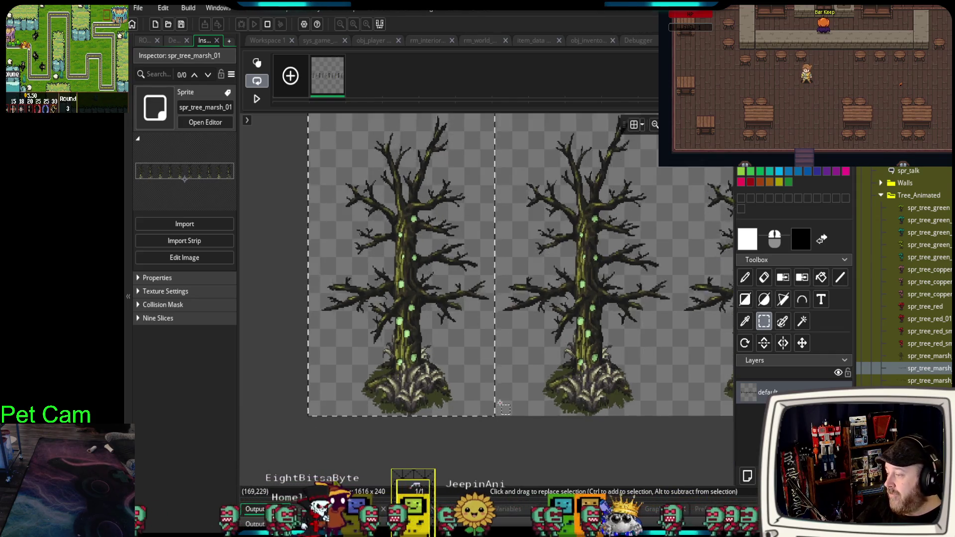
scroll(499, 417, "up", 2)
mouse_move(496, 438)
left_mouse_down()
mouse_move(565, 401)
mouse_move(634, 390)
left_mouse_up()
scroll(630, 390, "up", 1)
scroll(630, 391, "up", 2)
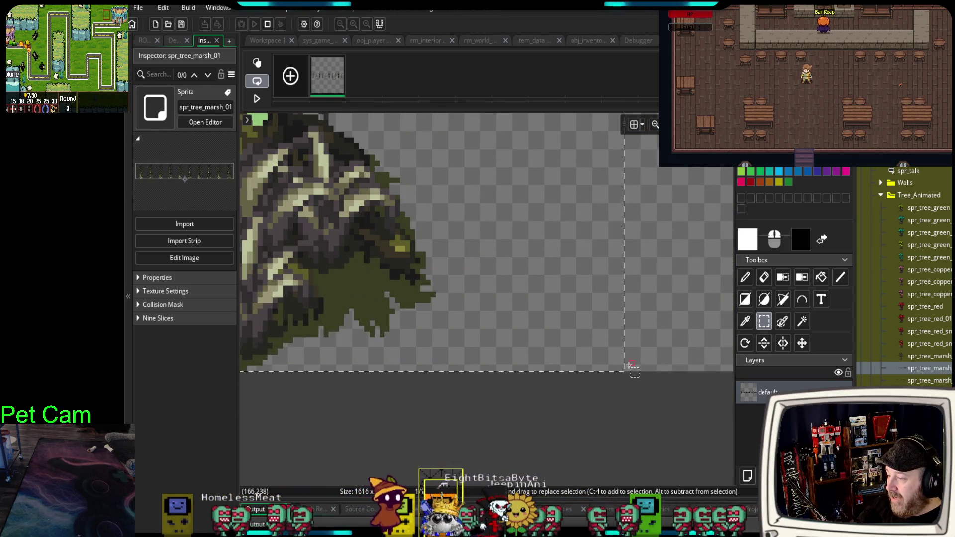
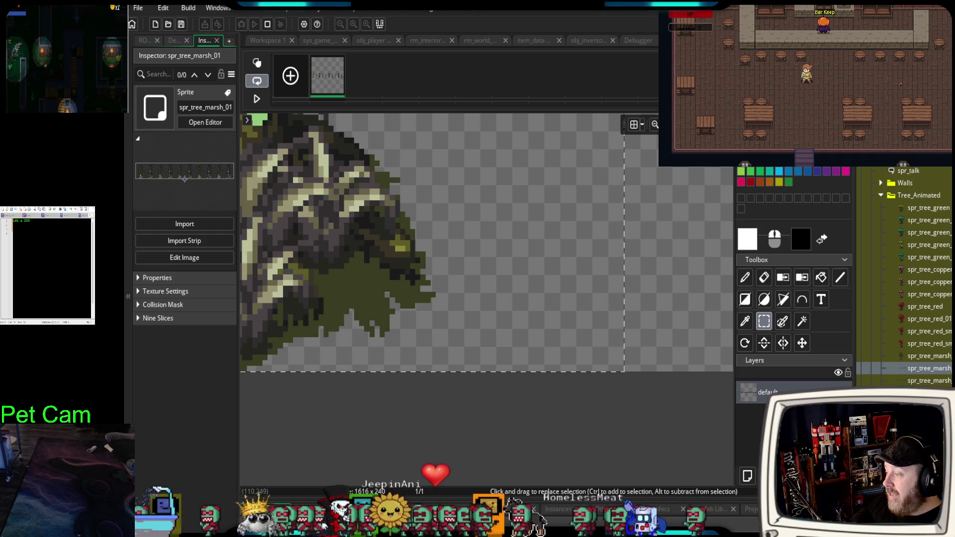
Drop the selection on spr_tree_marsh_01 and zoom out to show the whole 1616 × 240 tree strip.
left_click(356, 429)
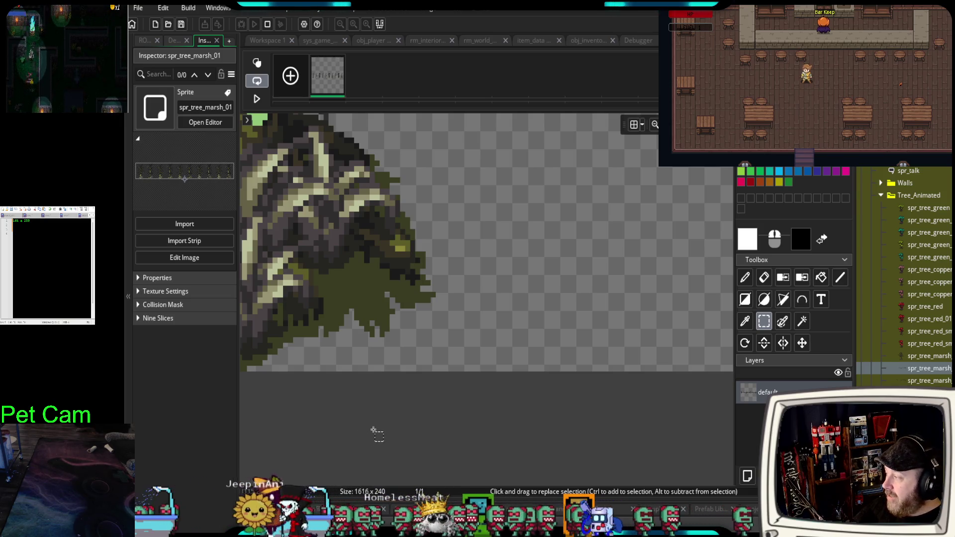
scroll(442, 431, "down", 5)
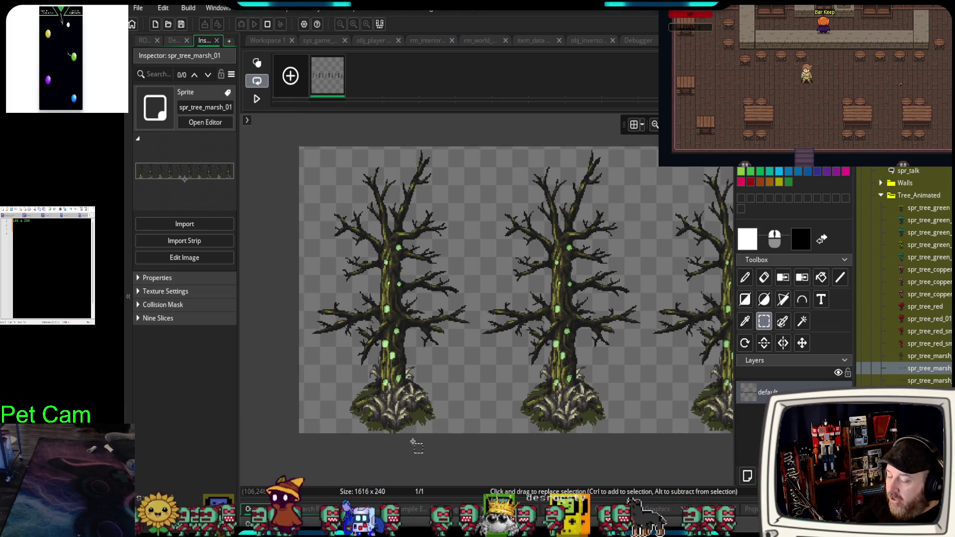
Zoom around the rm_world_map room, then bring up the obj_inventory_store code.
left_click(481, 44)
scroll(600, 264, "down", 3)
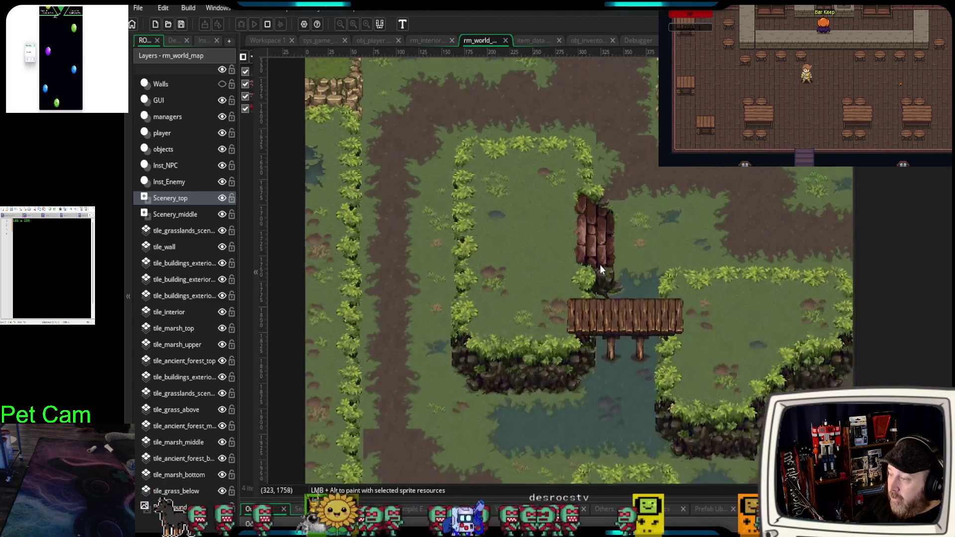
scroll(595, 280, "down", 2)
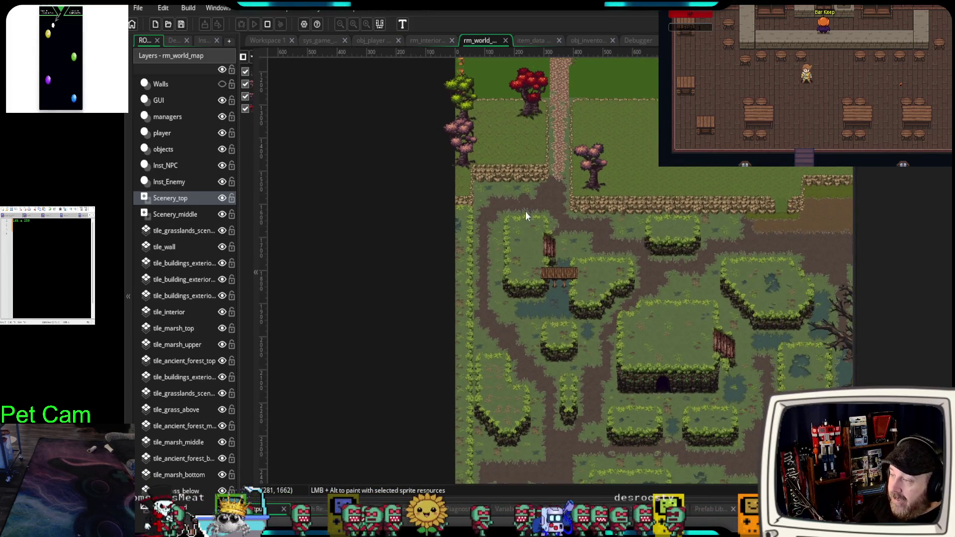
scroll(494, 172, "up", 2)
scroll(493, 172, "up", 5)
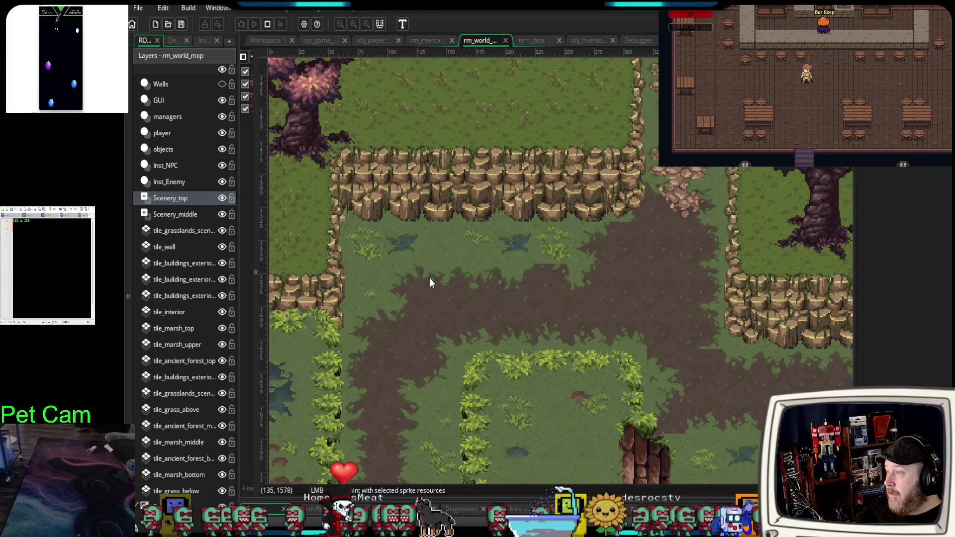
left_click(580, 44)
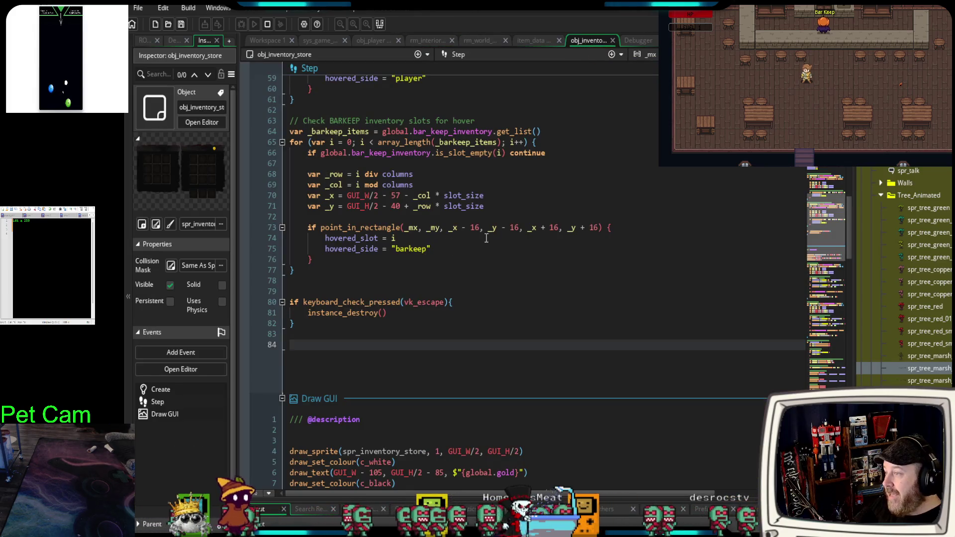
Scroll through obj_inventory_store's Step and Draw GUI event code.
scroll(488, 323, "down", 10)
scroll(492, 306, "up", 8)
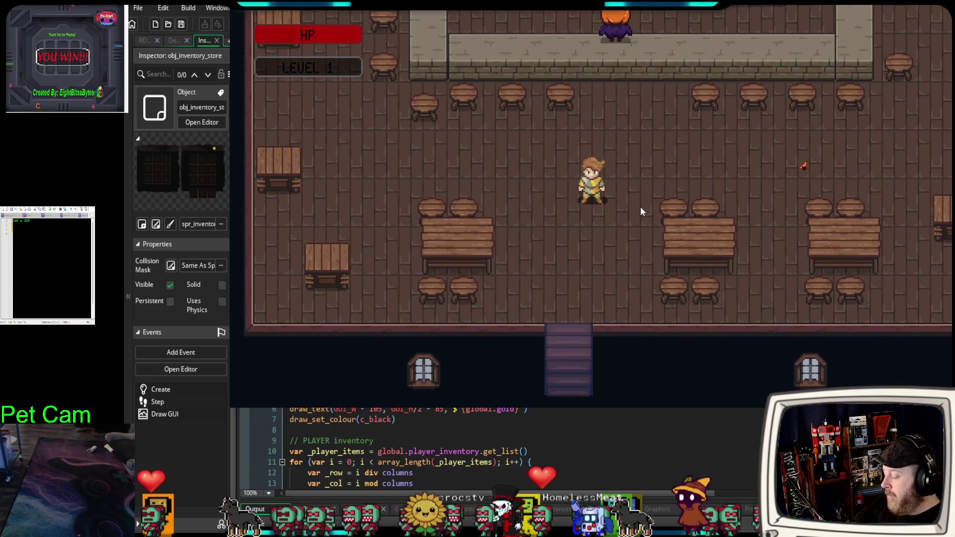
Check the inventory, then talk to the Bar Keep and choose 'See the shop?'.
key("i")
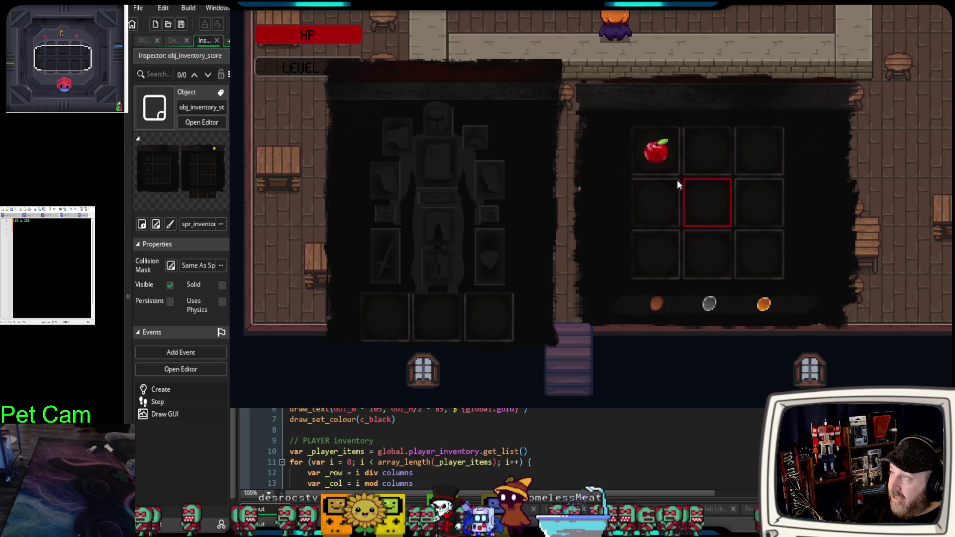
key("i")
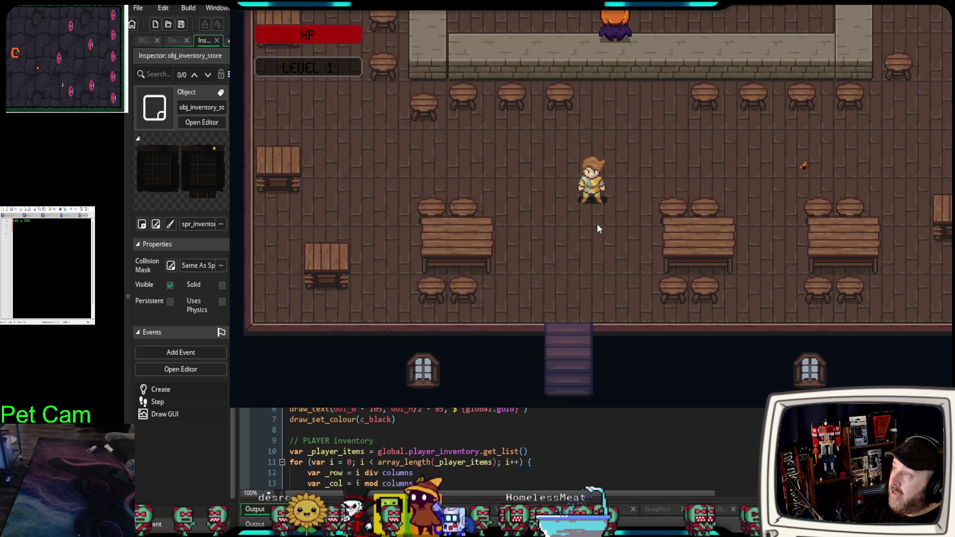
key("w")
key("w")
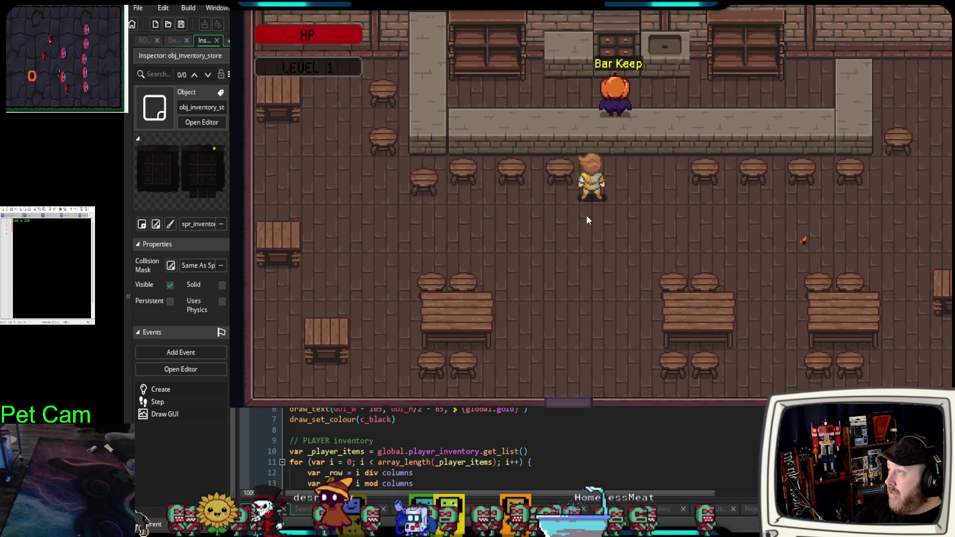
key("e")
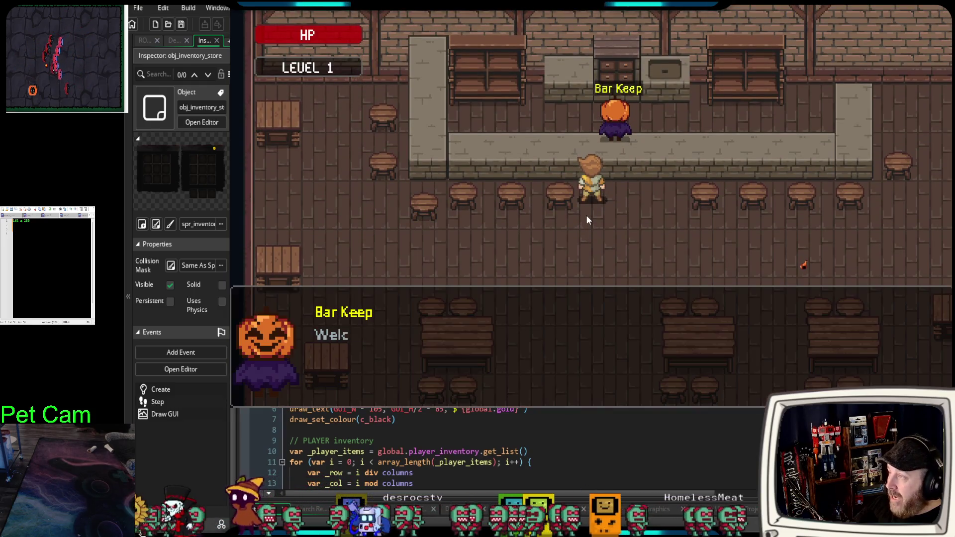
key("e")
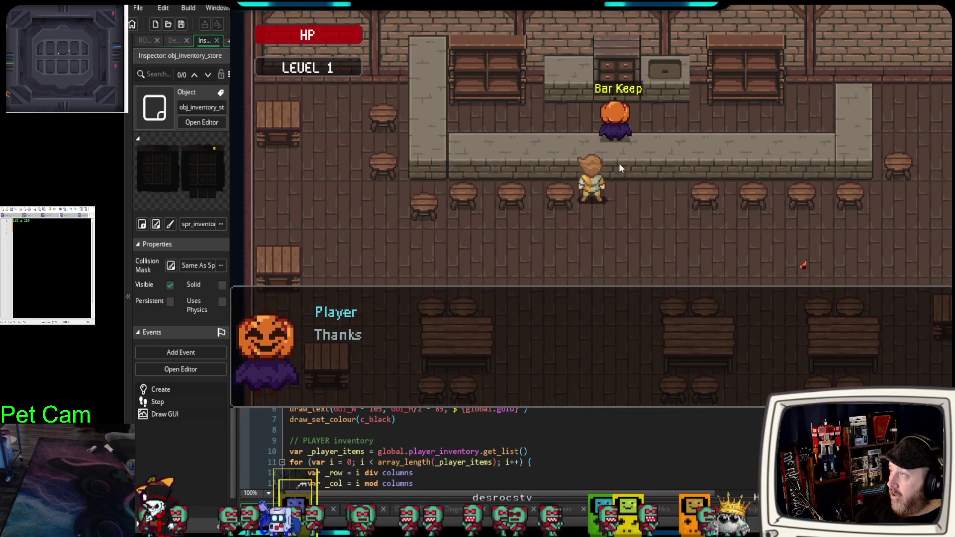
key("e")
key("e")
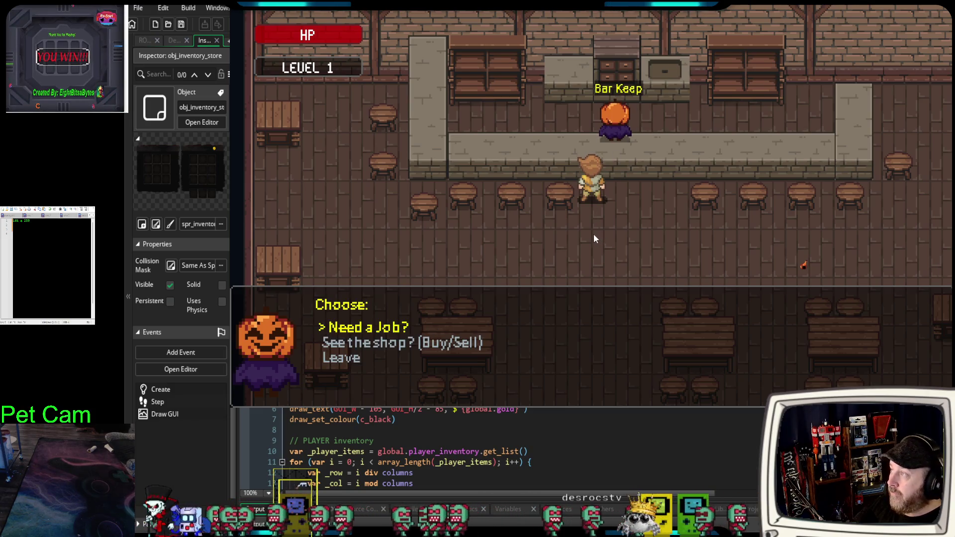
key("s")
key("e")
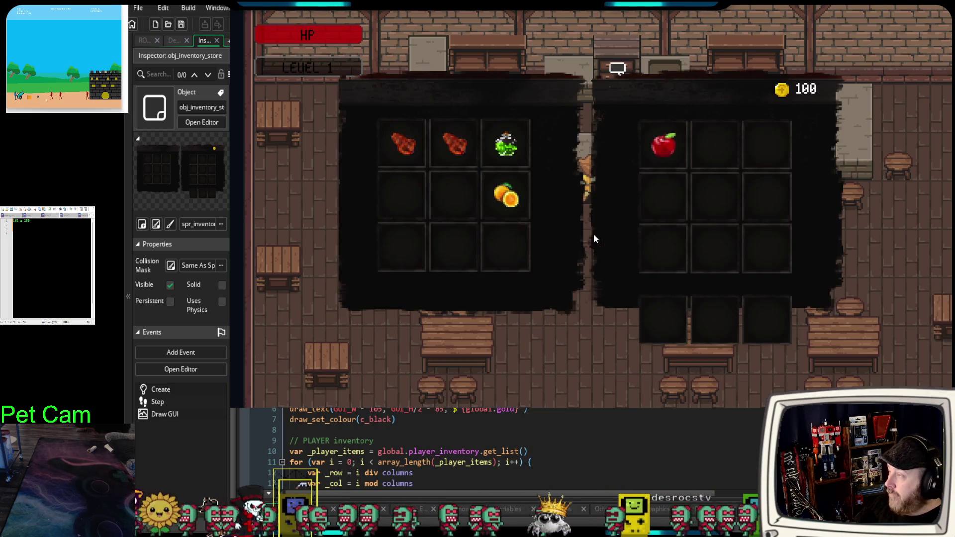
Buy the oranges from the store, then sell them back.
left_click(522, 185)
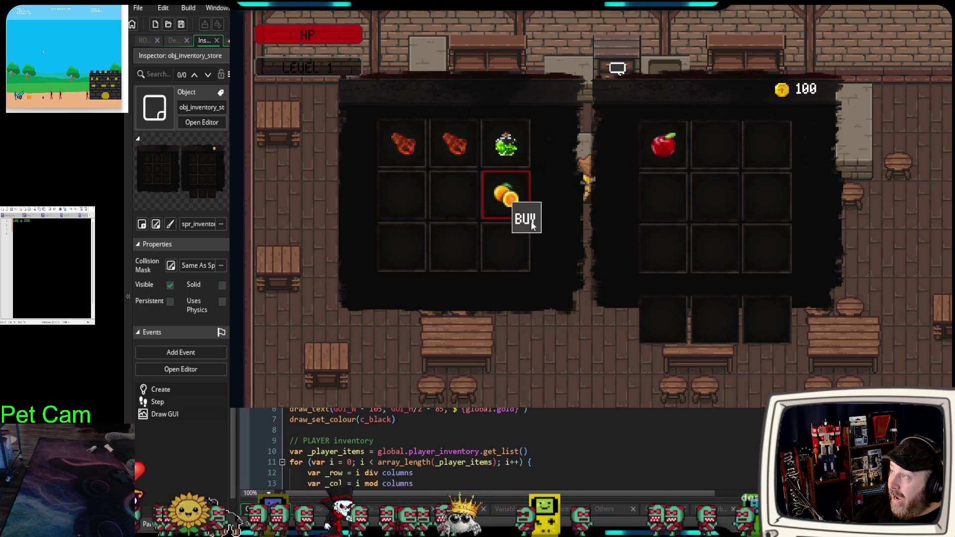
left_click(526, 221)
left_click(715, 145)
left_click(733, 183)
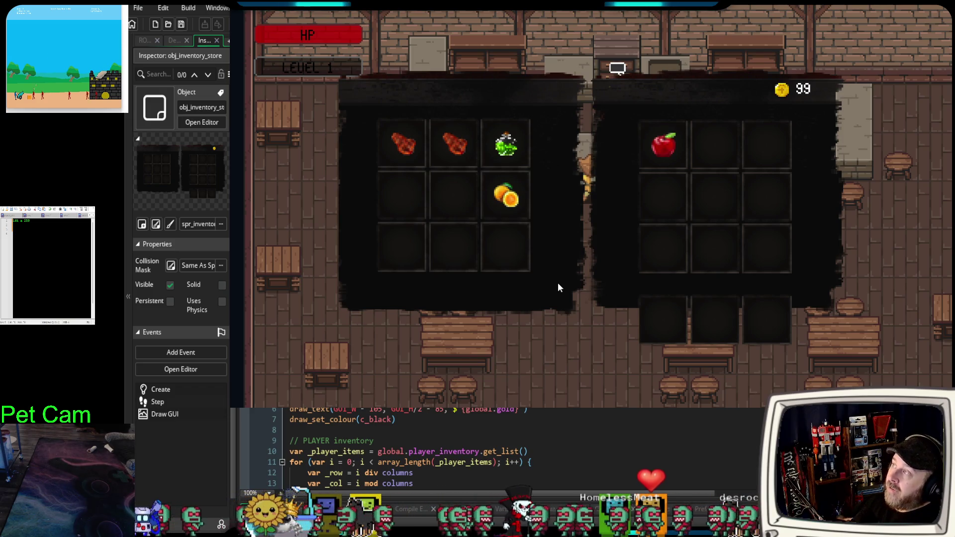
Buy a Steak and a Speed potion, and select then deselect the apple without selling it.
left_click(459, 154)
left_click(463, 168)
left_click(512, 144)
left_click(529, 160)
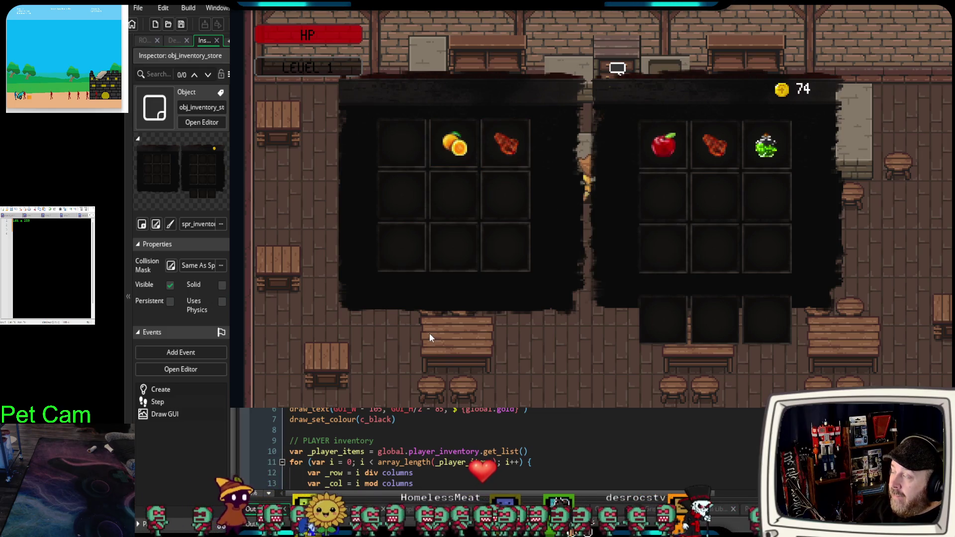
left_click(667, 149)
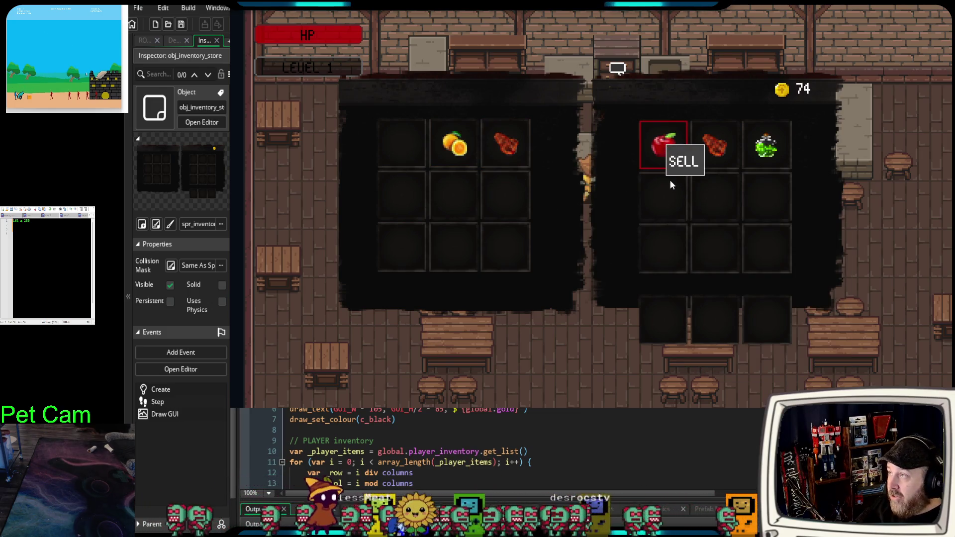
left_click(662, 279)
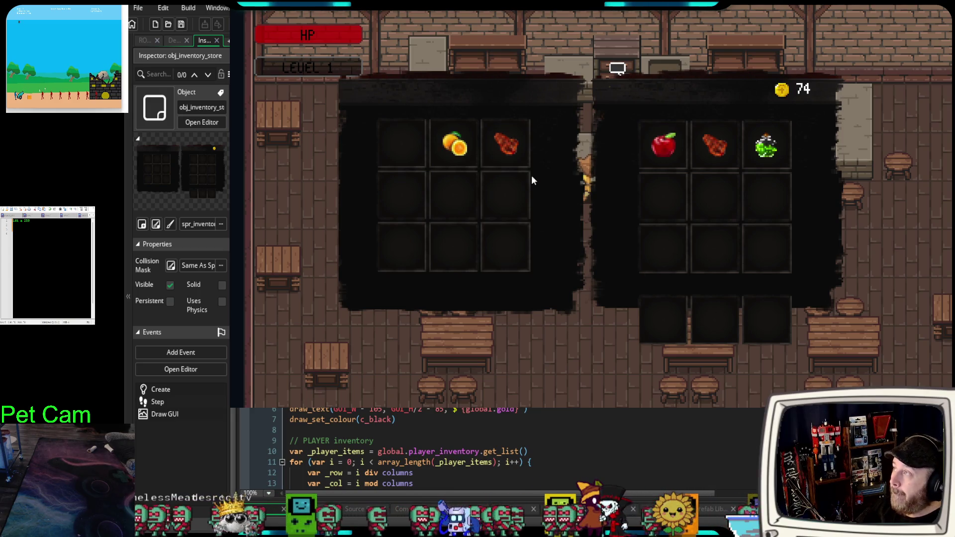
Buy a second steak, sell both steaks and the Speed potion back, leaving 83 gold, then close the shop.
left_click(506, 149)
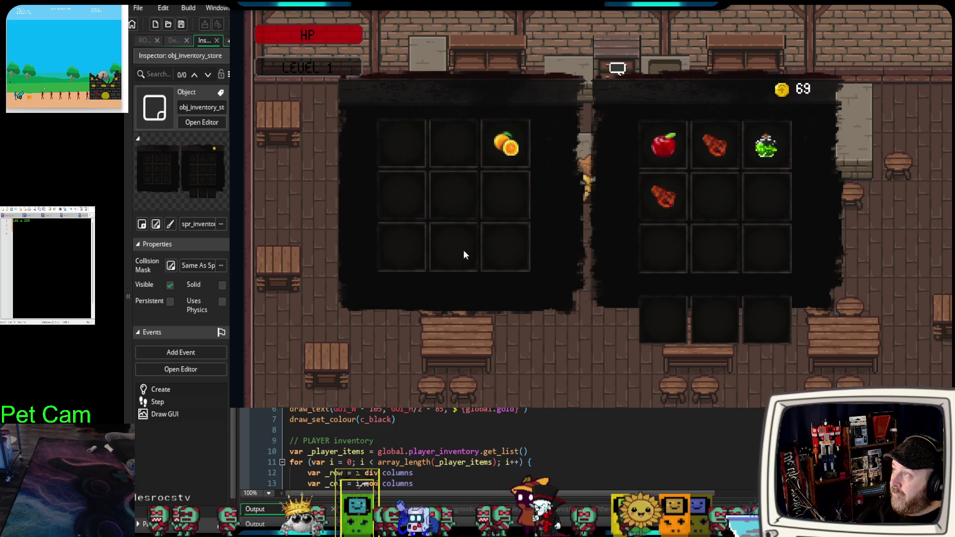
left_click(669, 202)
left_click(719, 150)
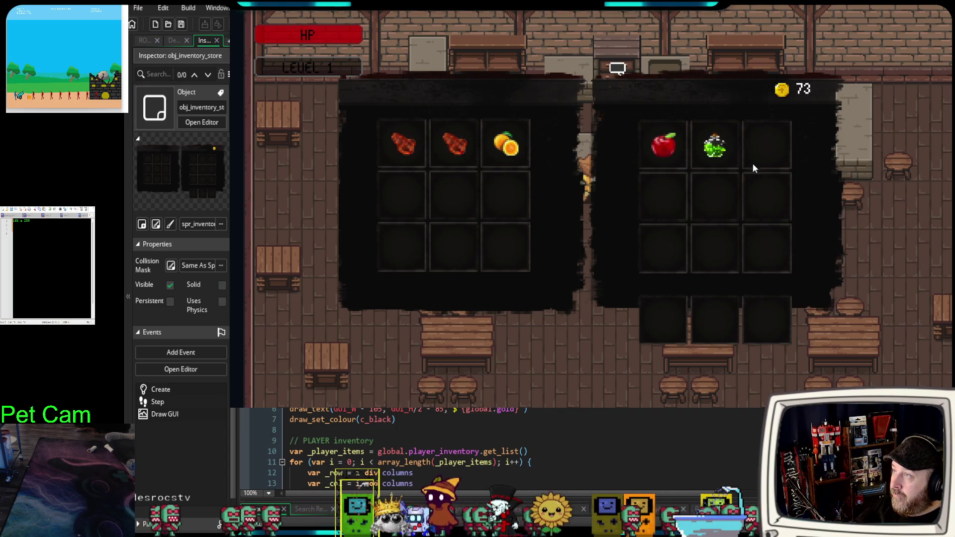
left_click(707, 159)
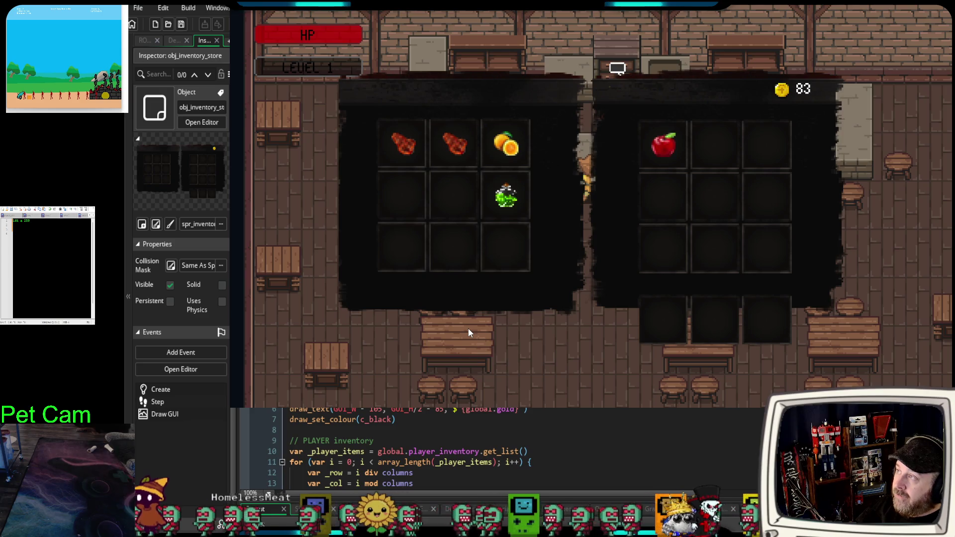
key("Escape")
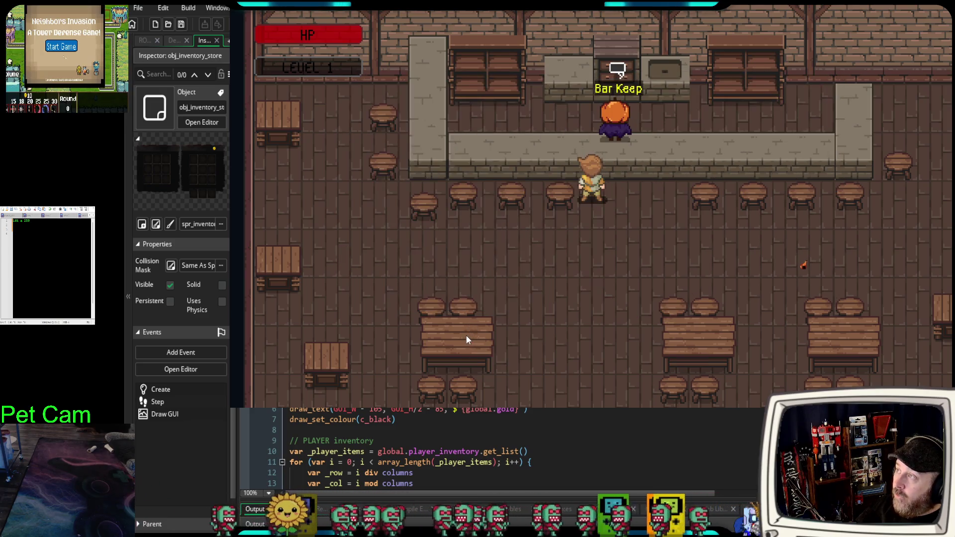
Talk to the Bar Keep again, choose 'Need a Job?' and pick the Rats job.
key("Right")
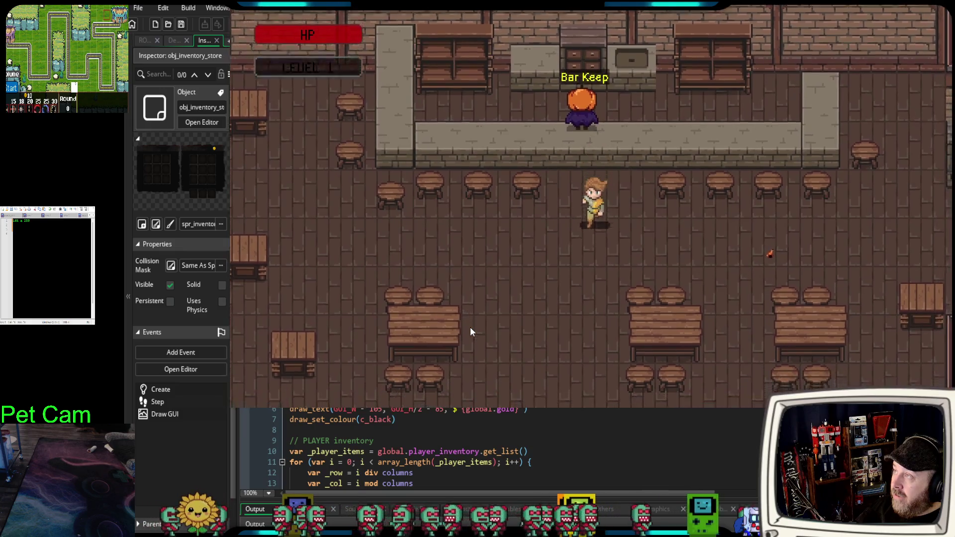
key("space")
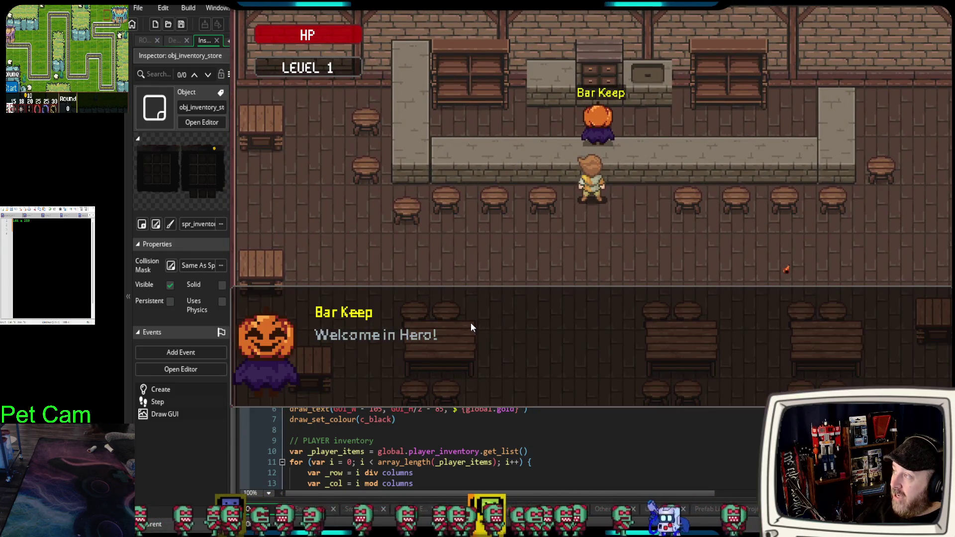
key("space")
key("space")
key("space")
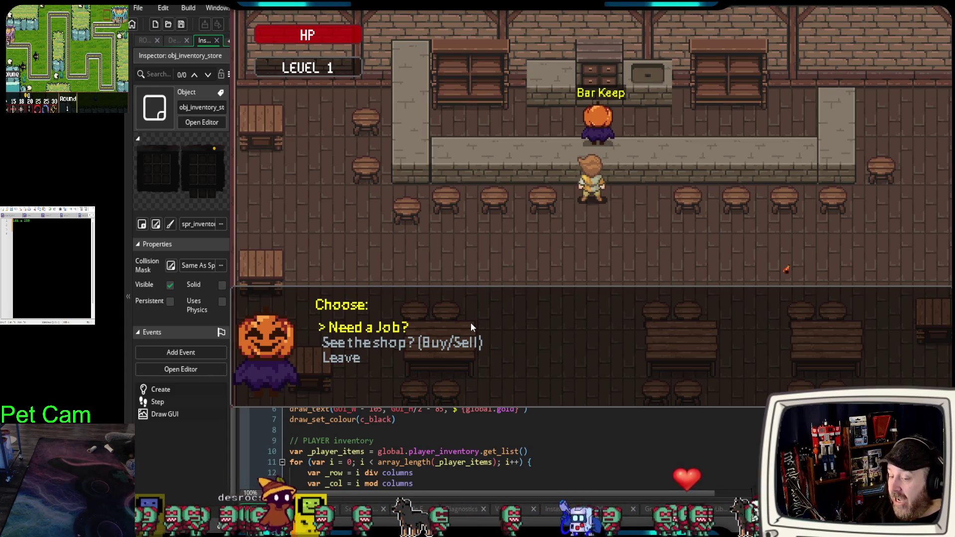
key("space")
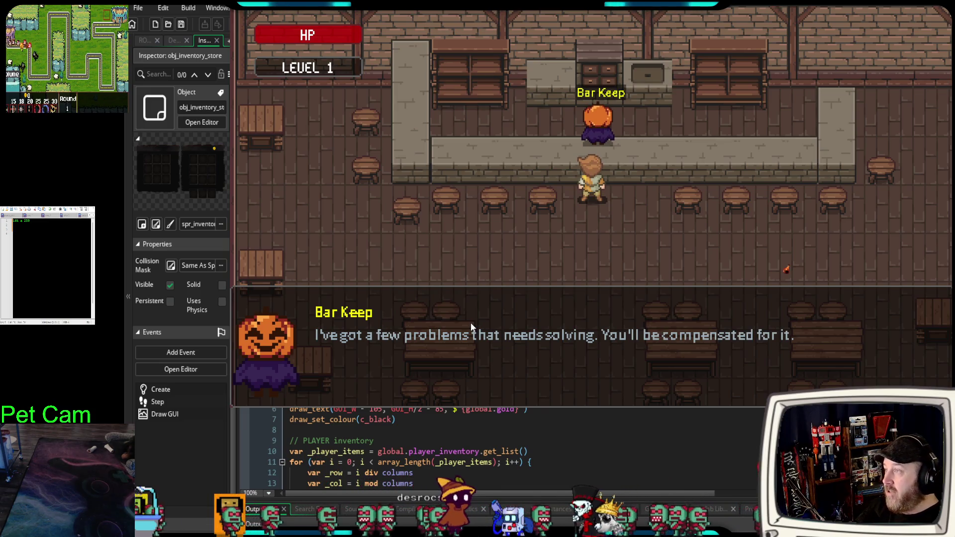
key("space")
key("space")
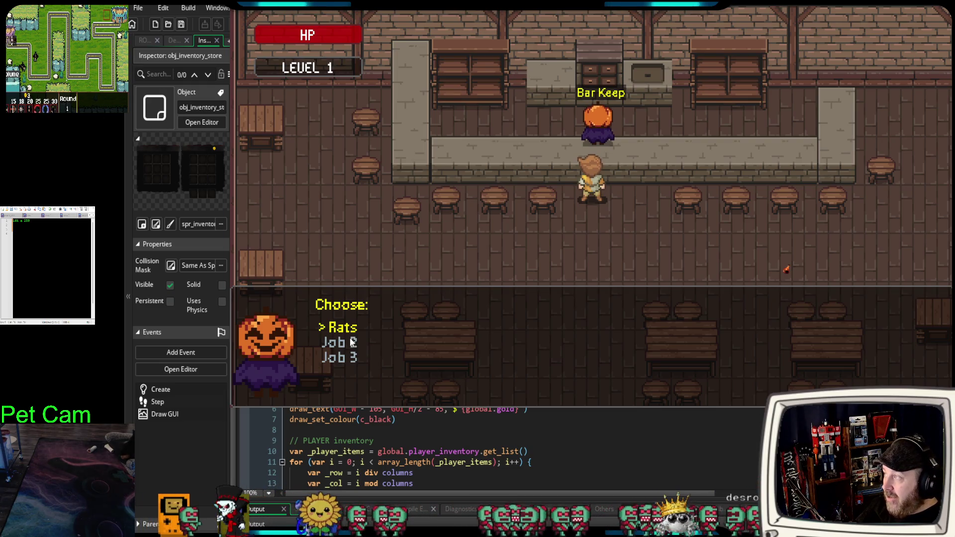
key("Return")
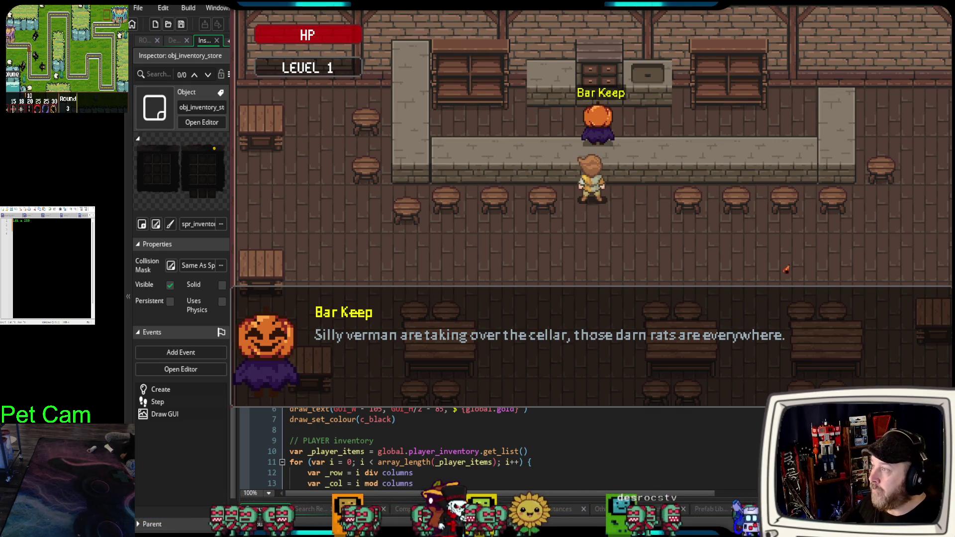
Decline the rats quest with 'Maybe later (leave chat)' and walk the player away from the counter.
left_click(431, 283)
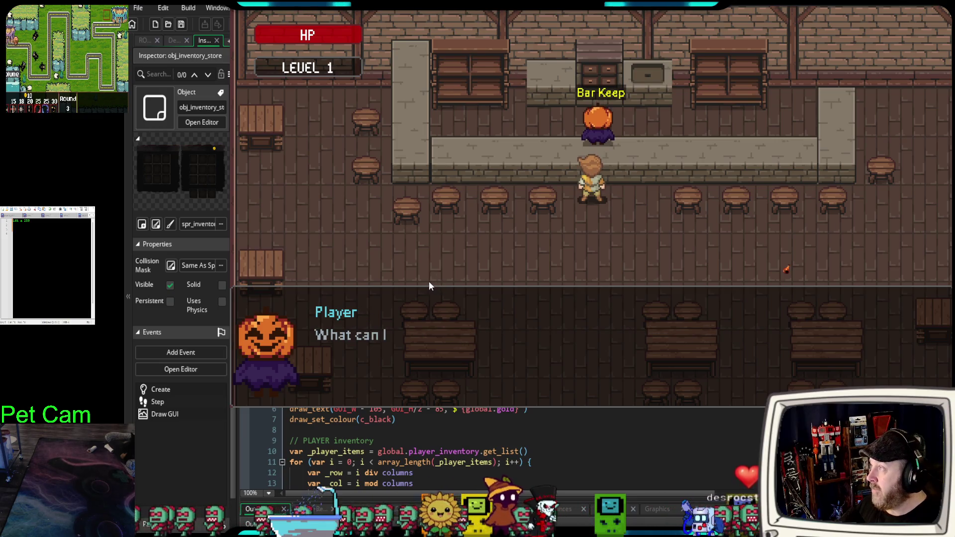
left_click(429, 282)
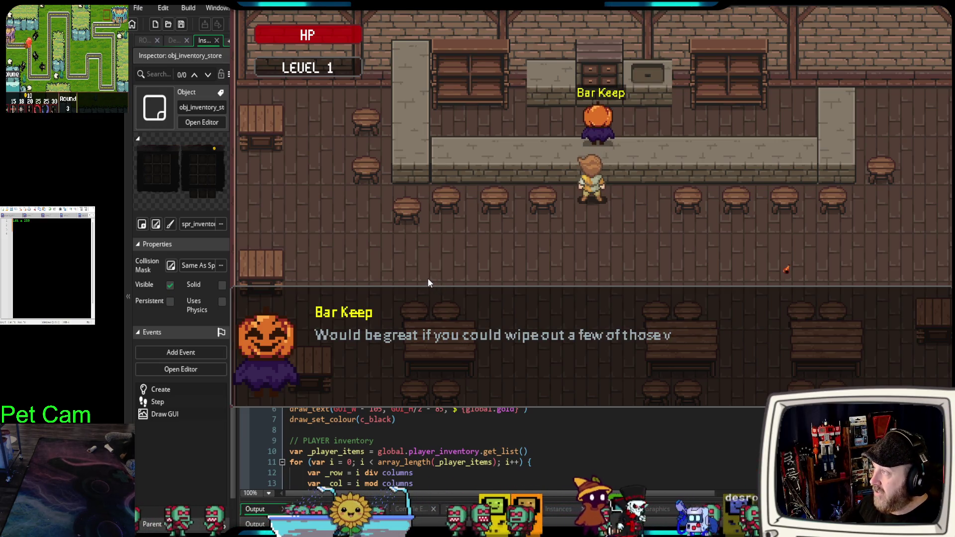
left_click(429, 282)
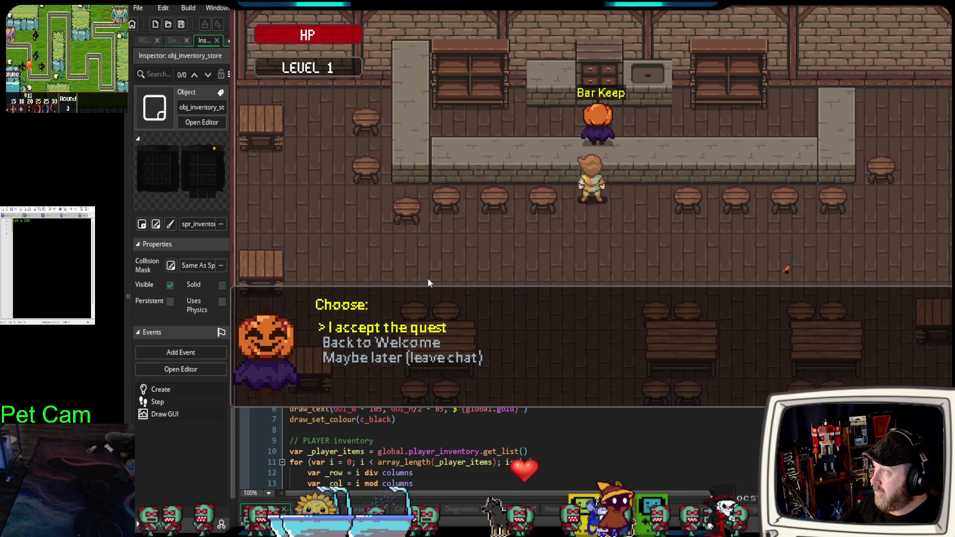
key("Down")
key("Down")
key("Return")
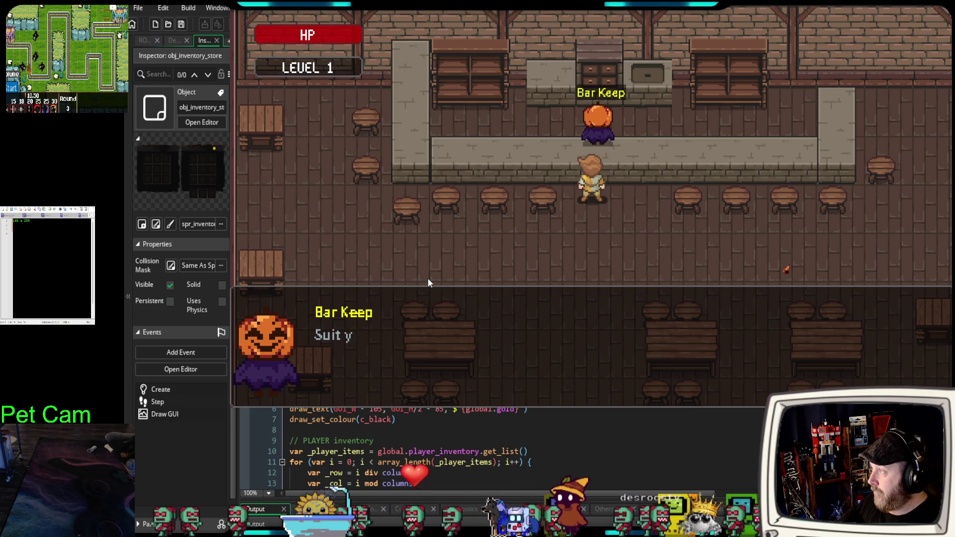
left_click(428, 283)
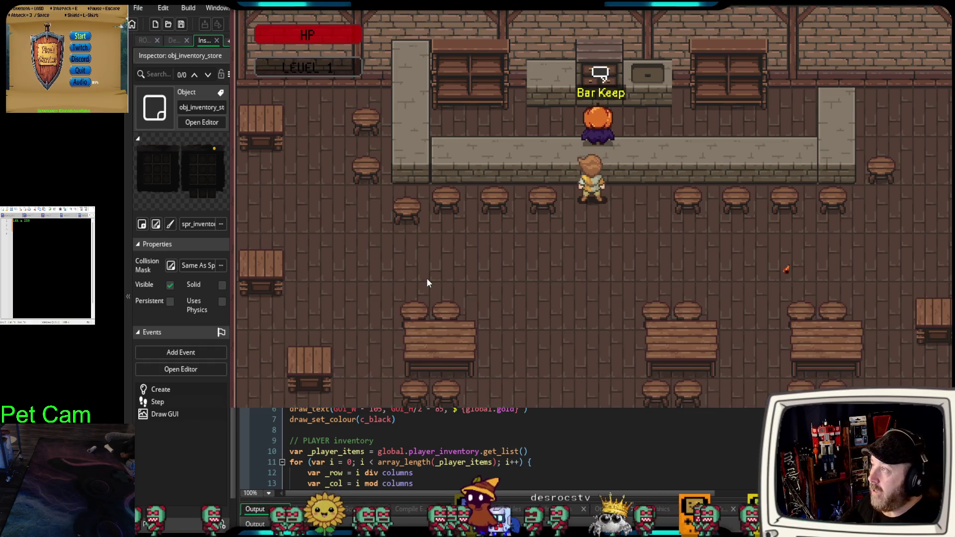
key("s")
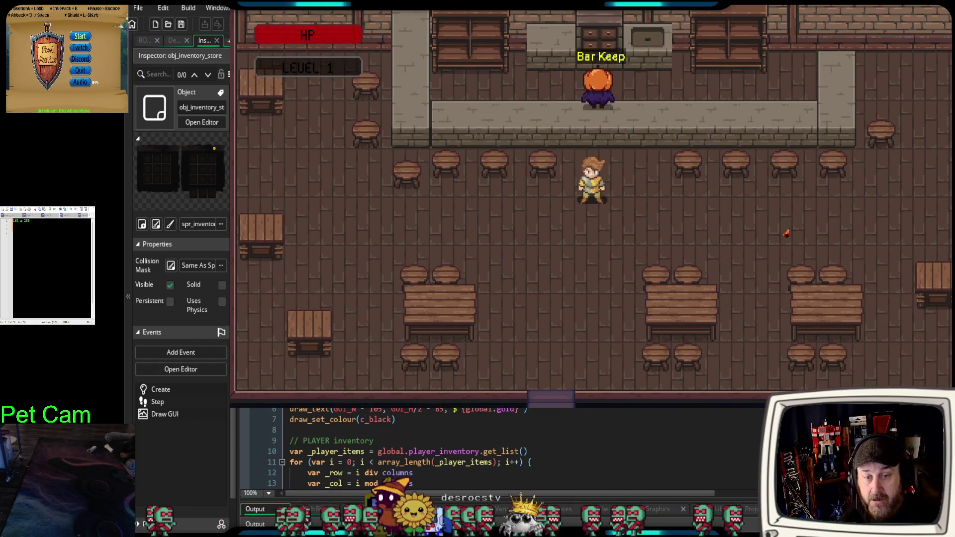
mouse_move(234, 393)
left_mouse_down()
mouse_move(607, 203)
mouse_move(602, 197)
left_mouse_up()
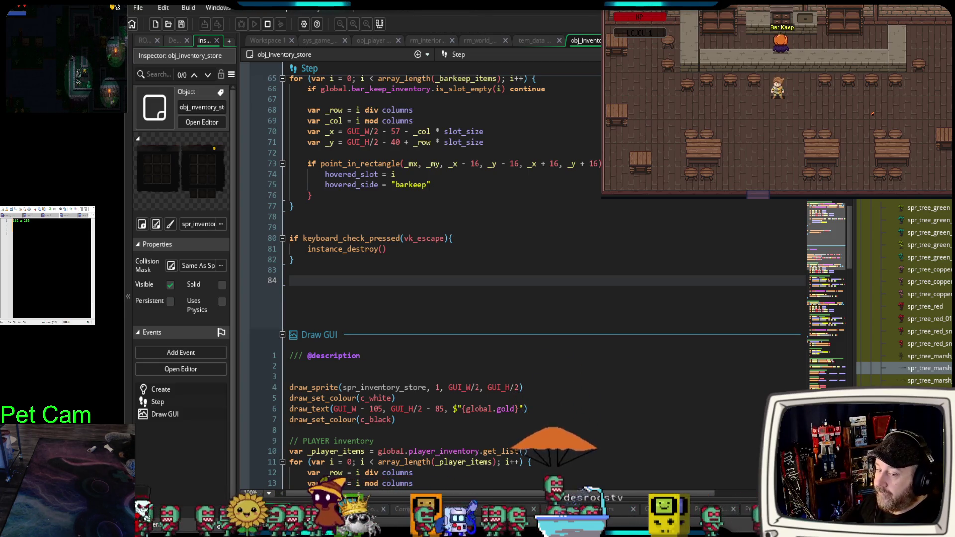
Read through the obj_inventory_store Step and Draw GUI code beside the small game window.
scroll(497, 279, "up", 8)
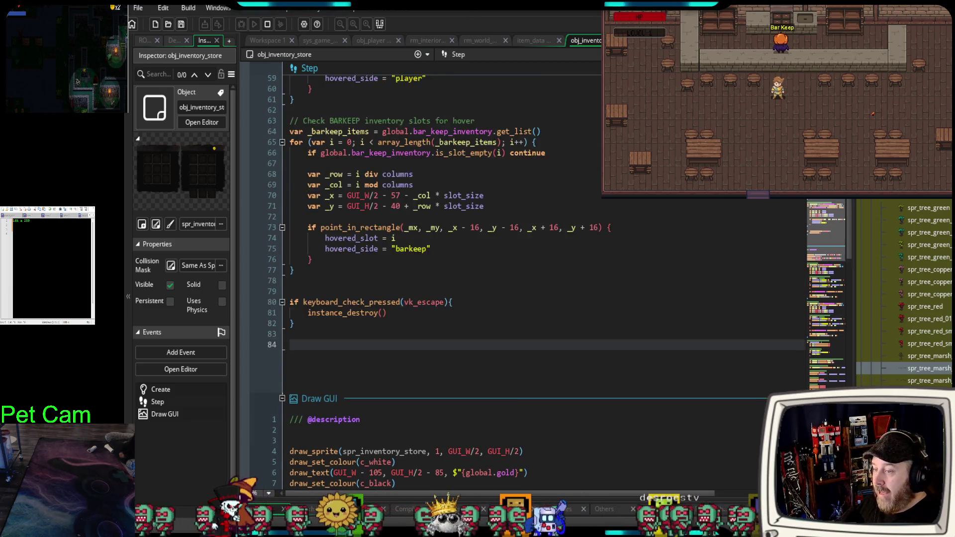
scroll(498, 278, "down", 8)
scroll(498, 279, "down", 2)
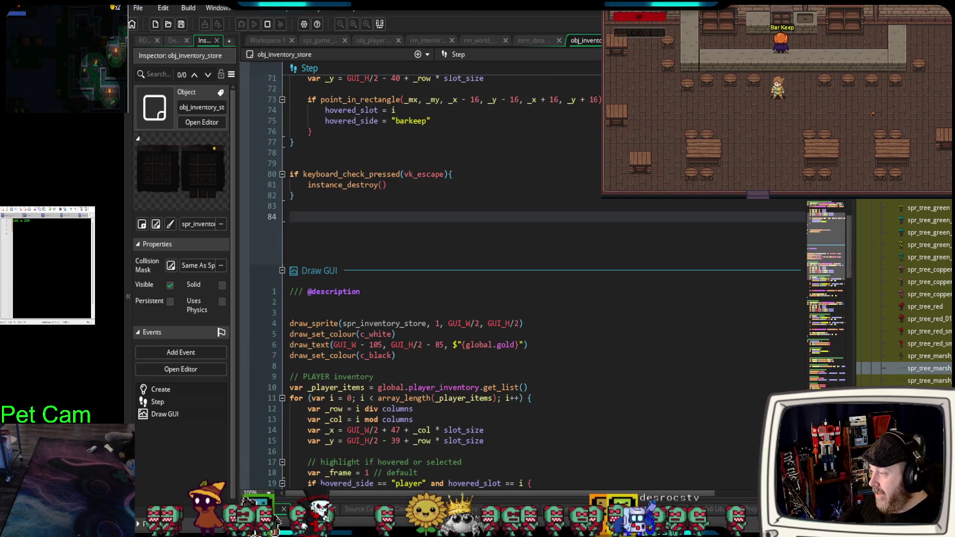
scroll(497, 278, "down", 2)
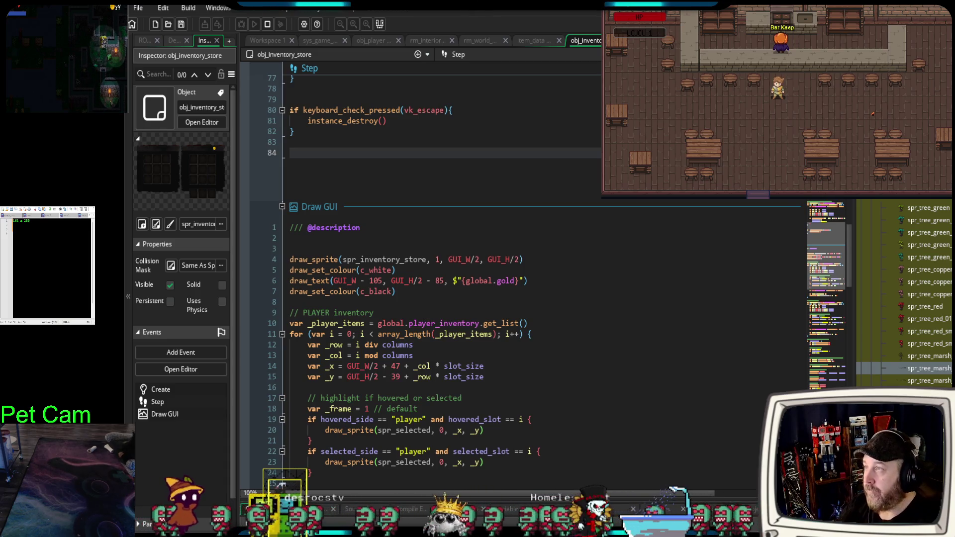
key("alt+Tab")
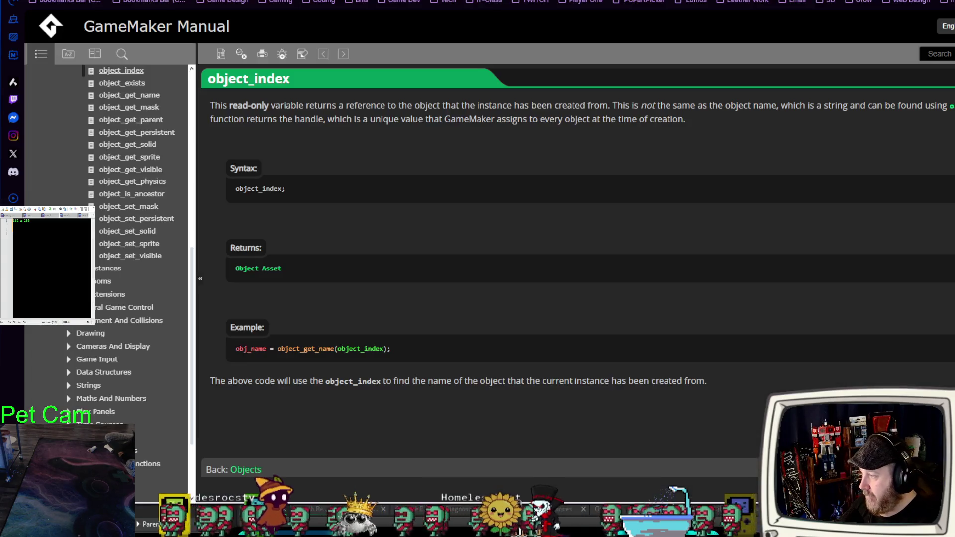
Switch from the GameMaker Manual to the portfolio tab and scroll down to the game thumbnails.
key("ctrl+Tab")
scroll(469, 302, "down", 20)
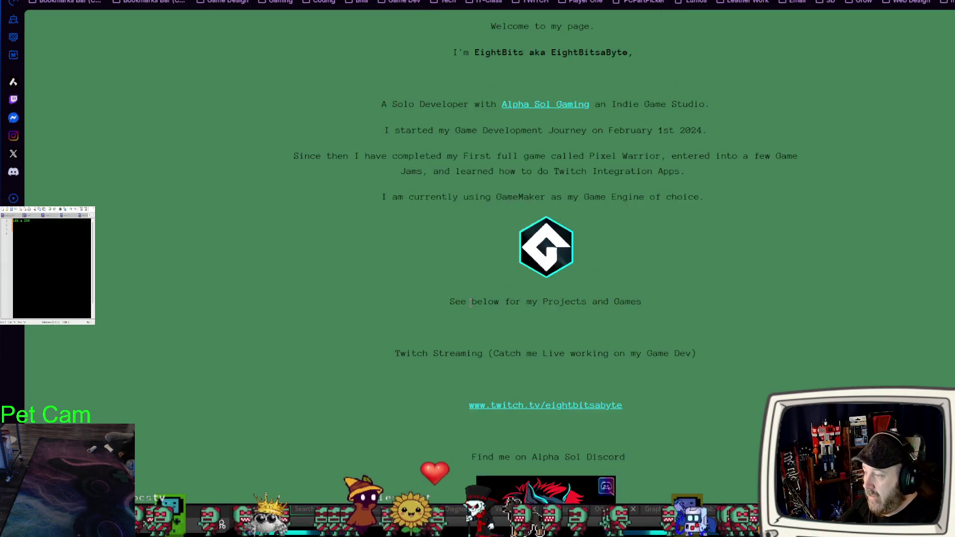
scroll(469, 306, "down", 3)
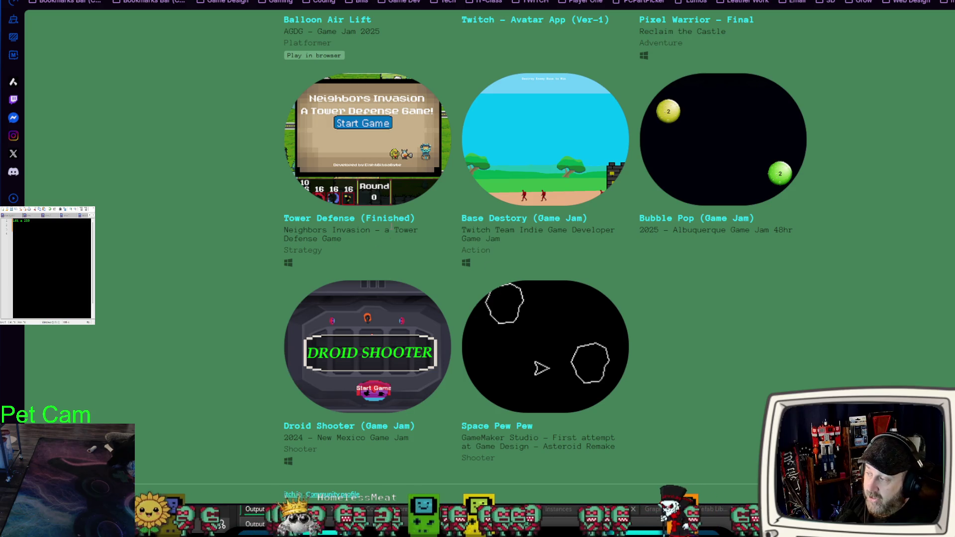
Browse the Tower Defense, Droid Shooter and Space Pew Pew tiles, then return to the inventory store code.
scroll(440, 279, "up", 1)
scroll(453, 402, "up", 2)
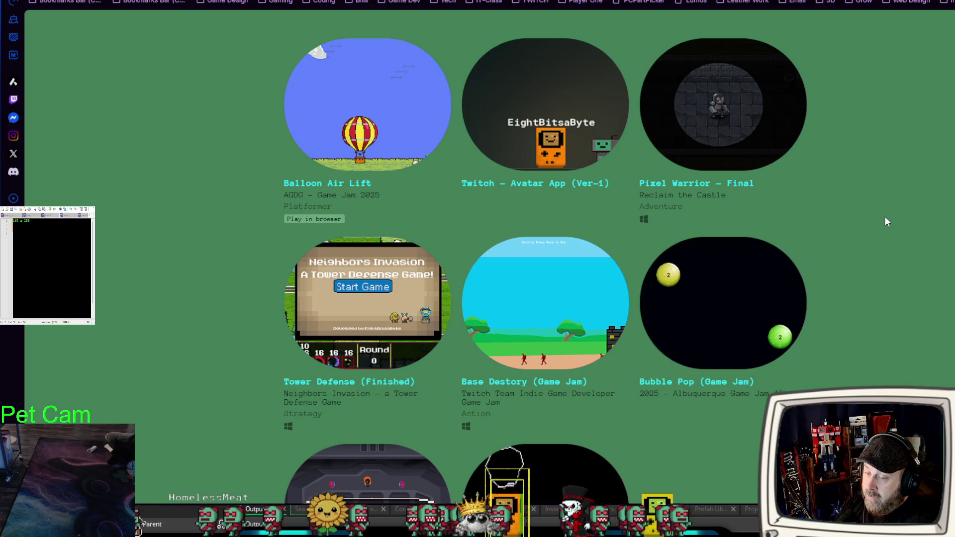
scroll(856, 219, "down", 1)
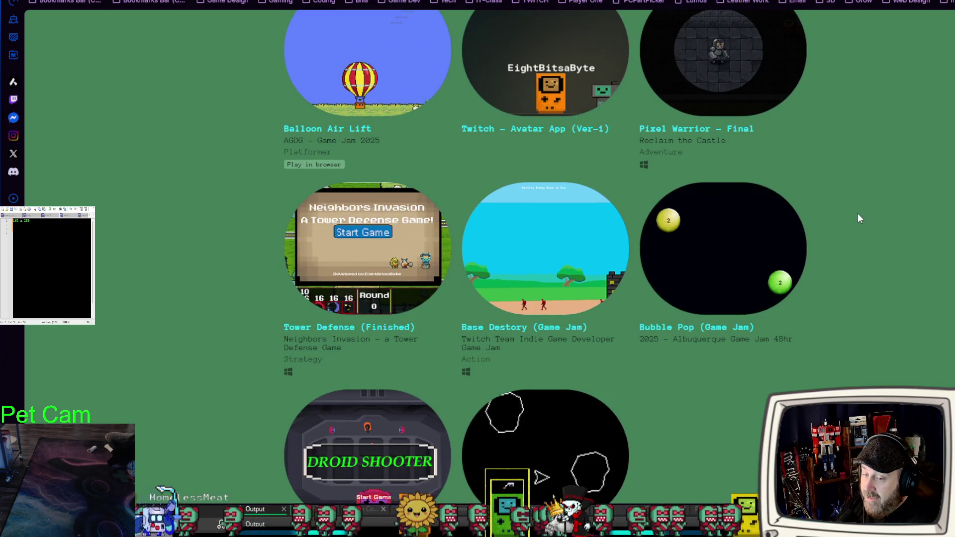
scroll(859, 219, "down", 1)
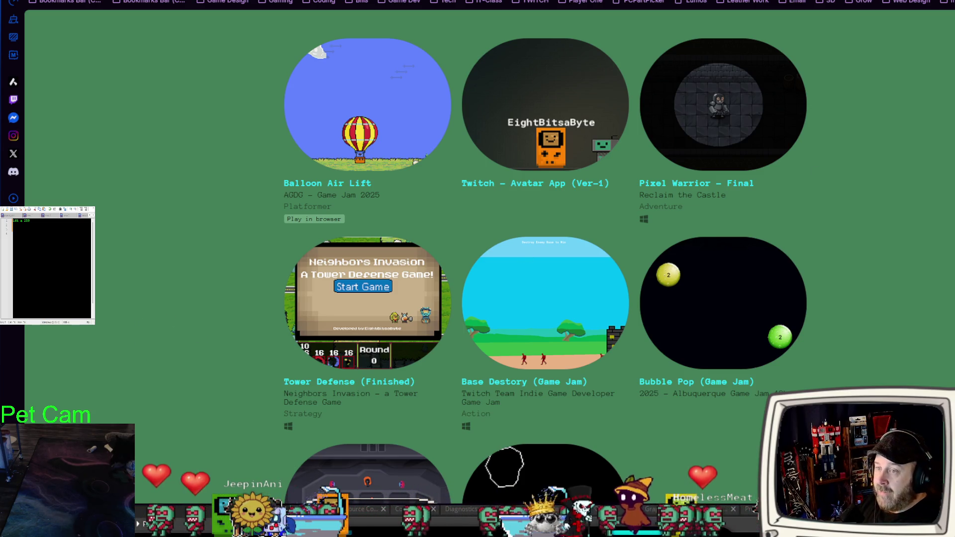
key("alt+Tab")
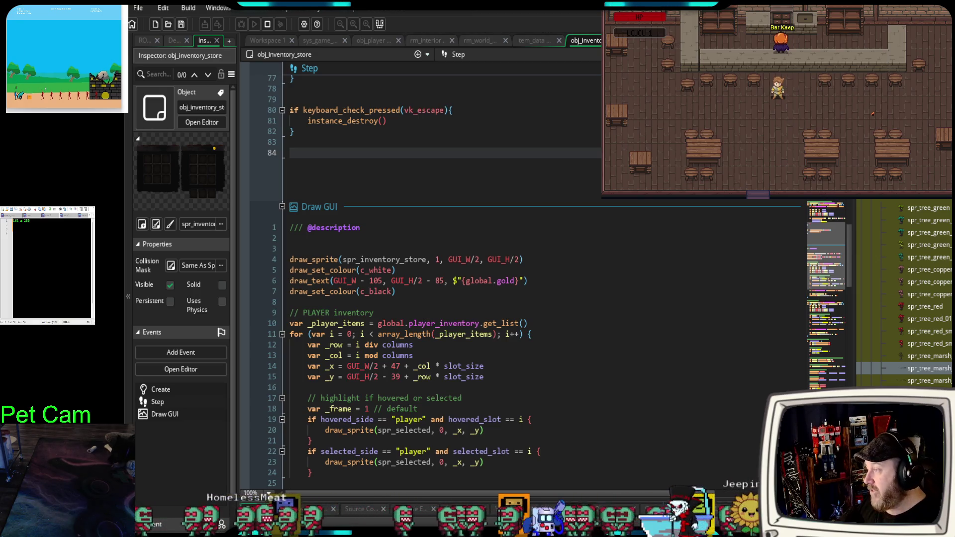
Reopen spr_tree_marsh from the Asset Browser to show its 1616 × 240 dead-tree strip.
scroll(522, 279, "up", 4)
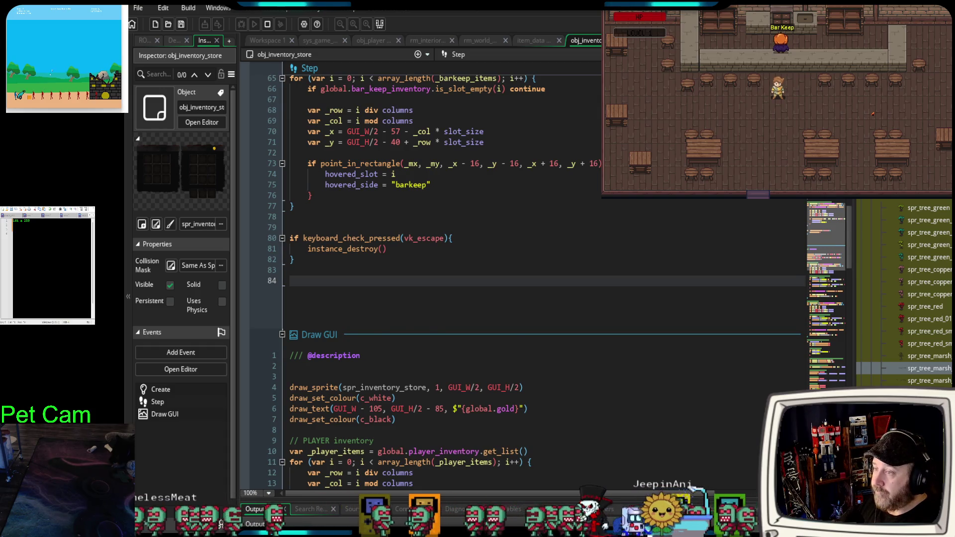
scroll(523, 278, "down", 2)
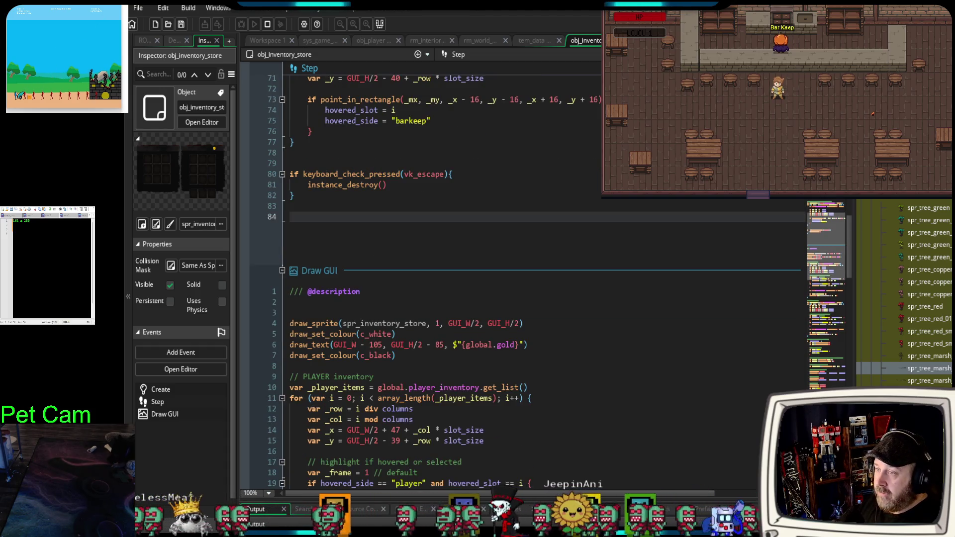
double_click(925, 369)
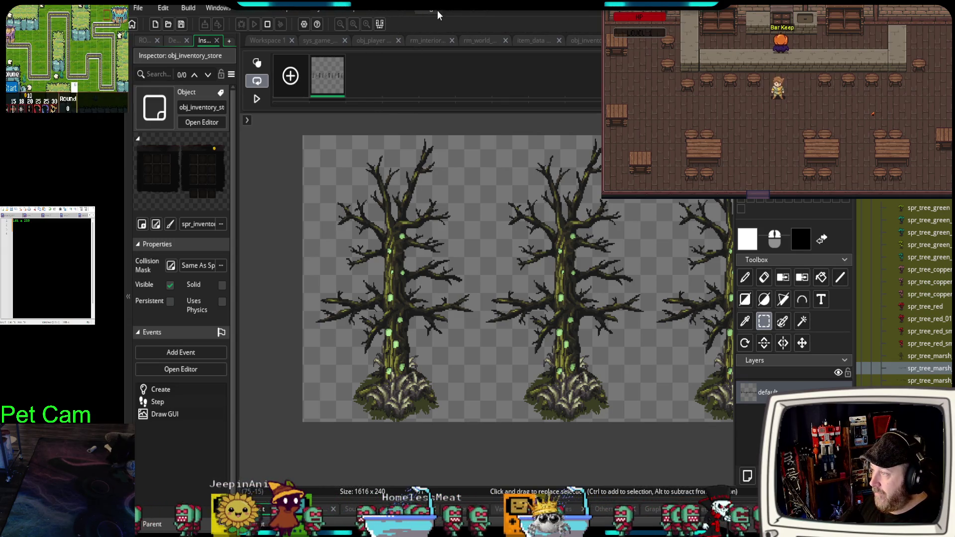
Start Image > Convert to Frames with frame width 164 and frame height 240.
left_click(422, 8)
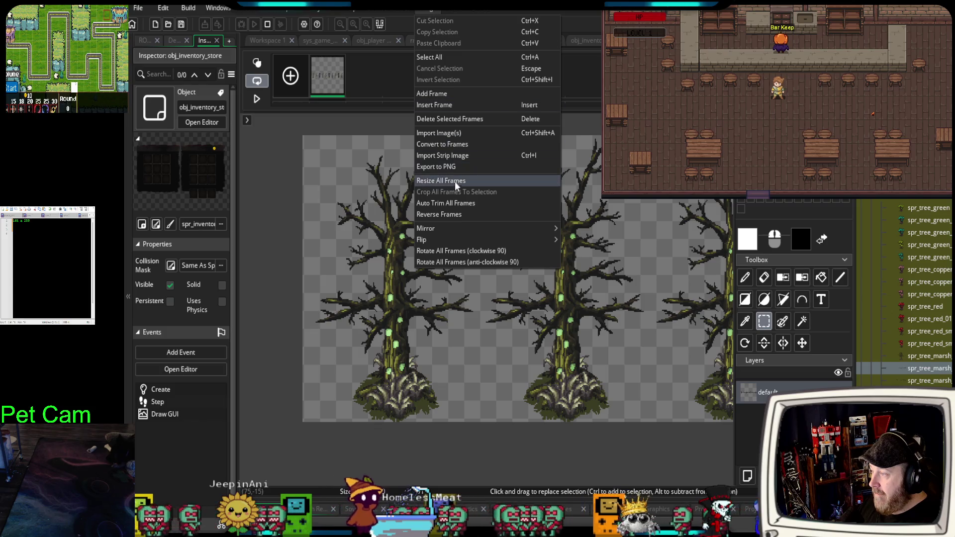
left_click(453, 145)
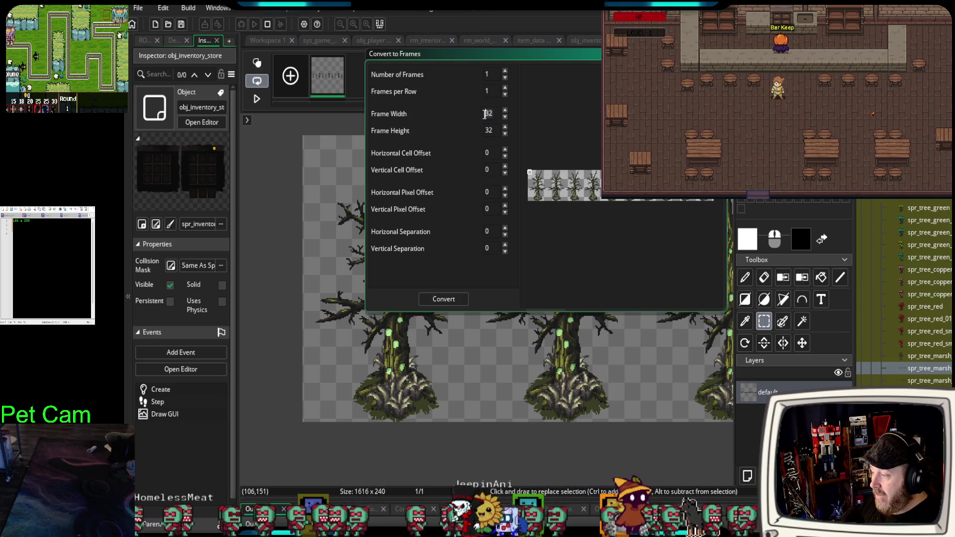
double_click(485, 114)
type("1")
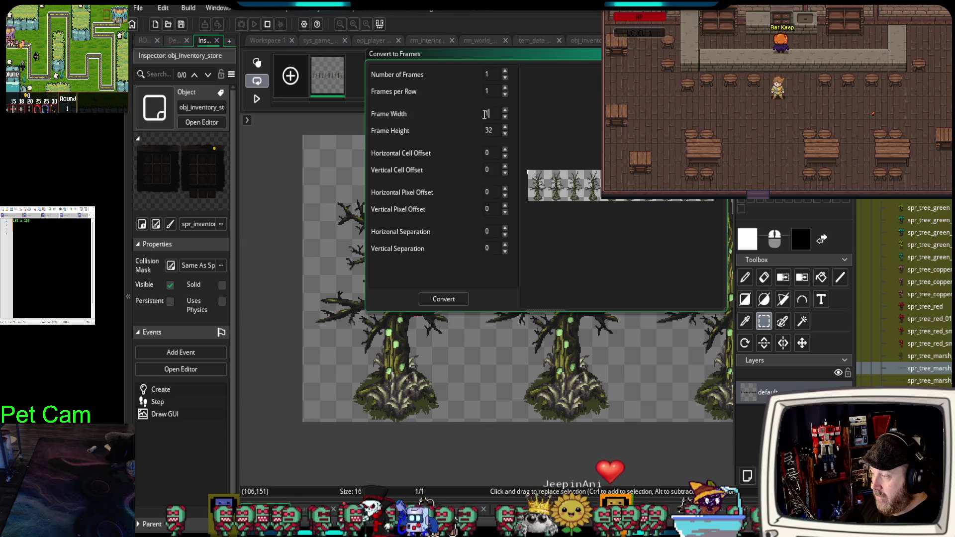
type("616")
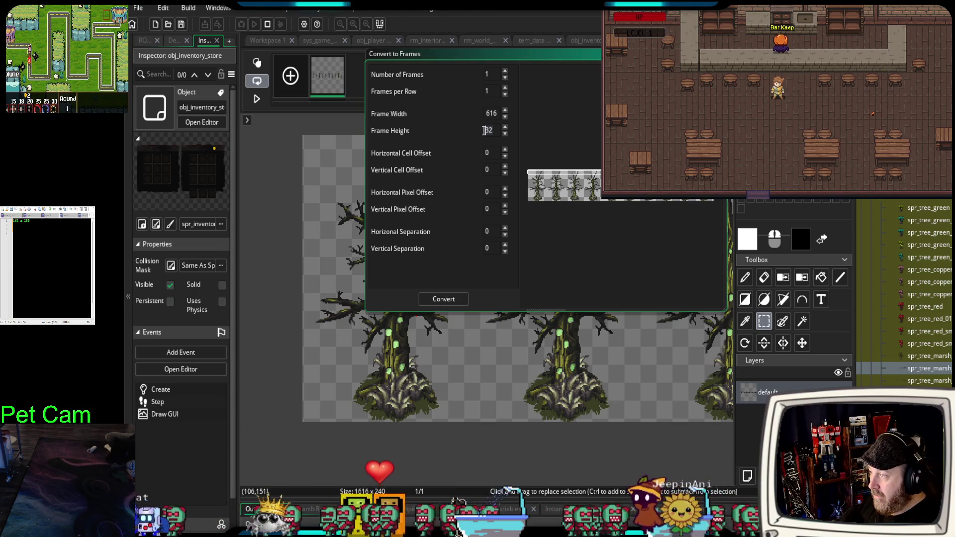
left_click(484, 130)
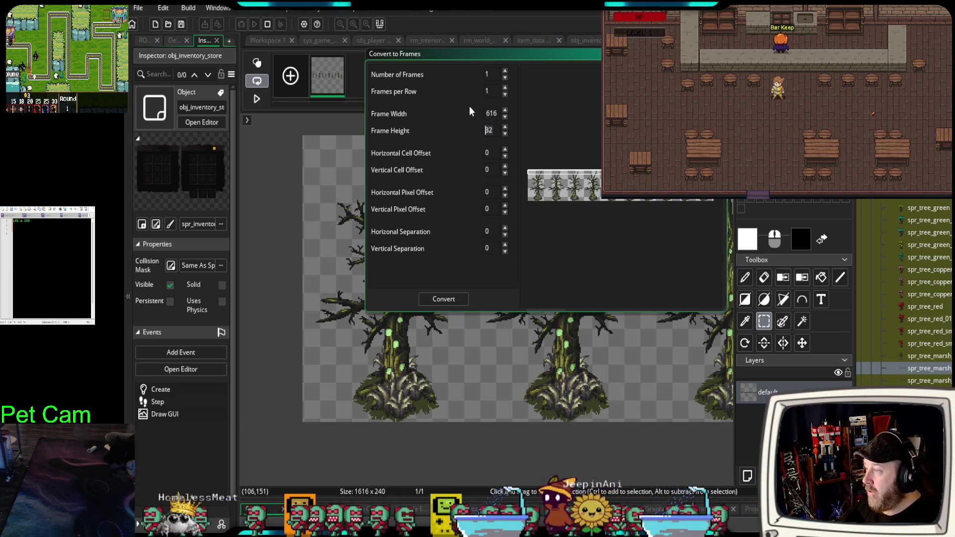
left_click(484, 113)
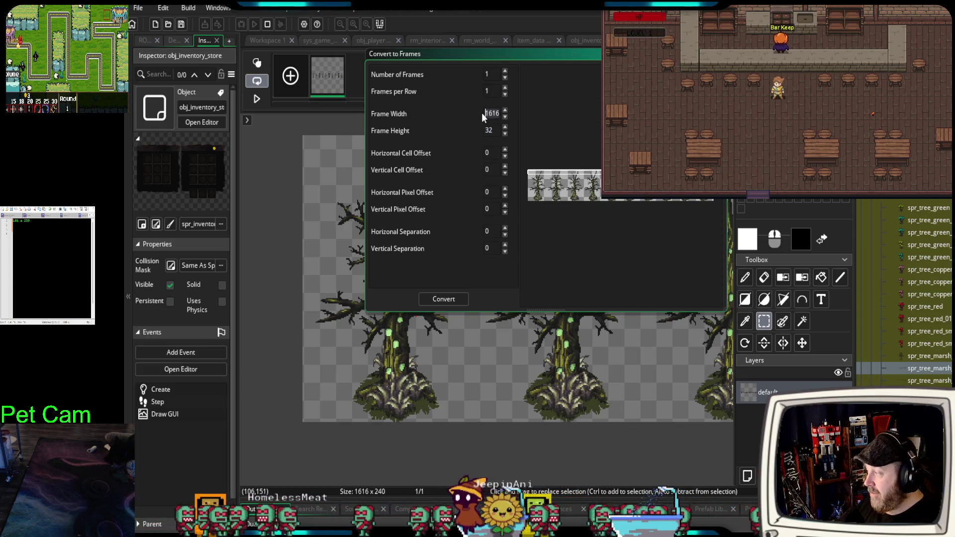
type("164")
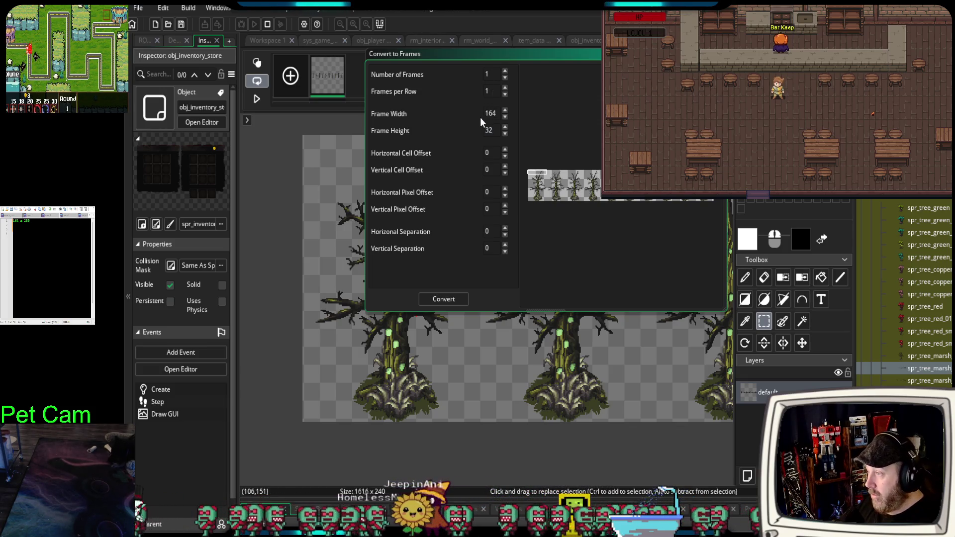
left_click(479, 132)
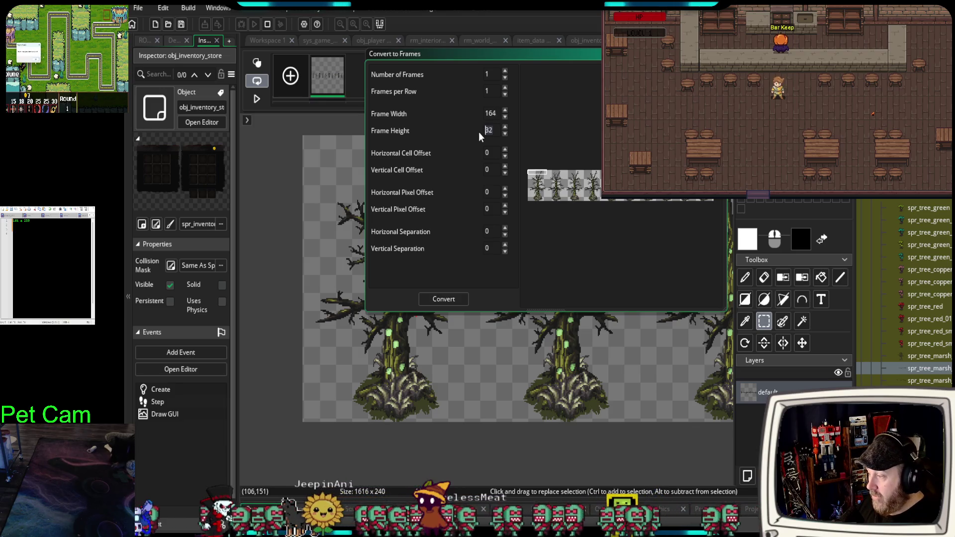
type("2")
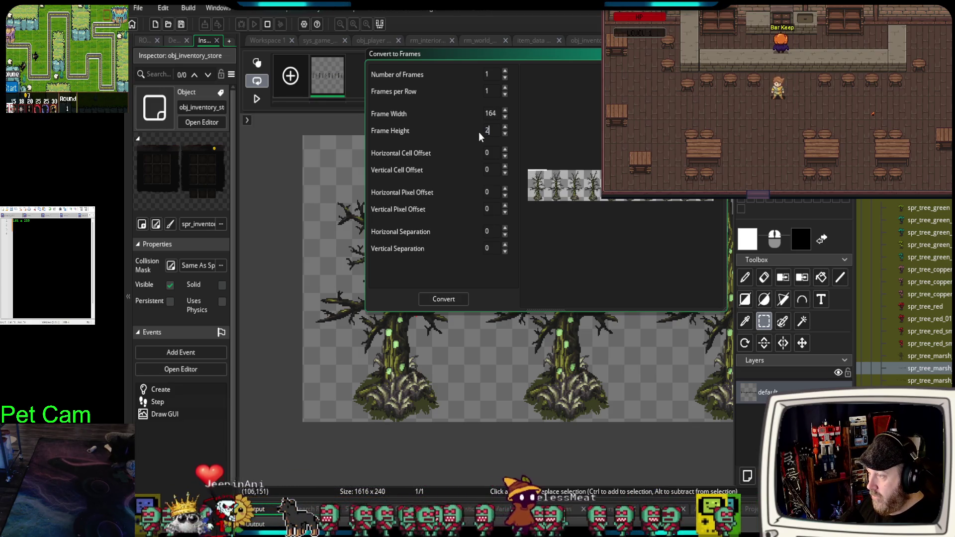
type("40")
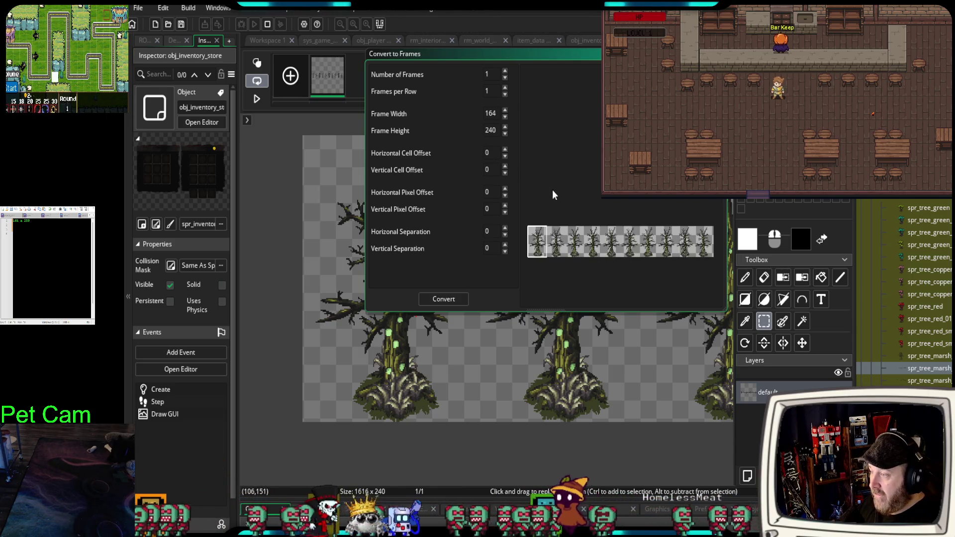
scroll(567, 249, "up", 5)
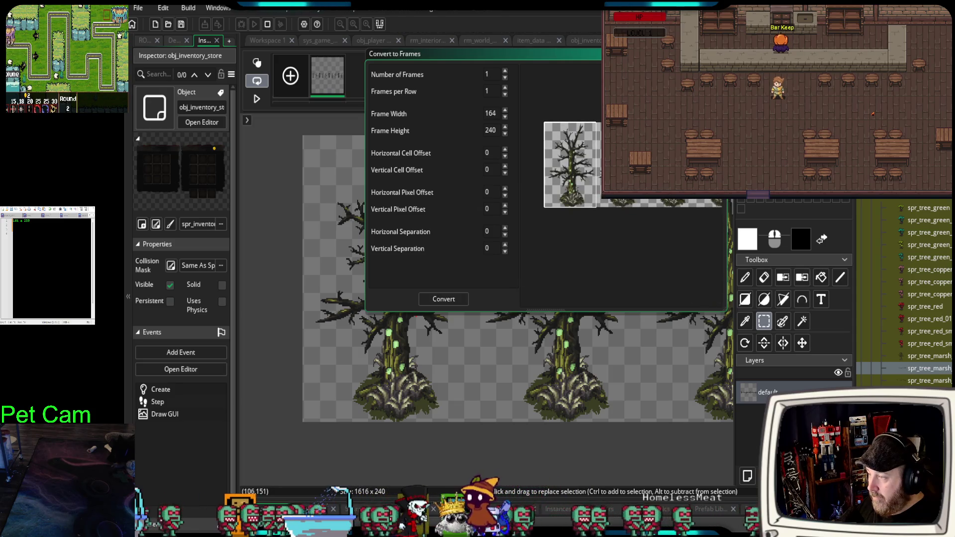
Zoom the conversion preview out to the whole strip and set Number of Frames to 10.
scroll(587, 219, "up", 3)
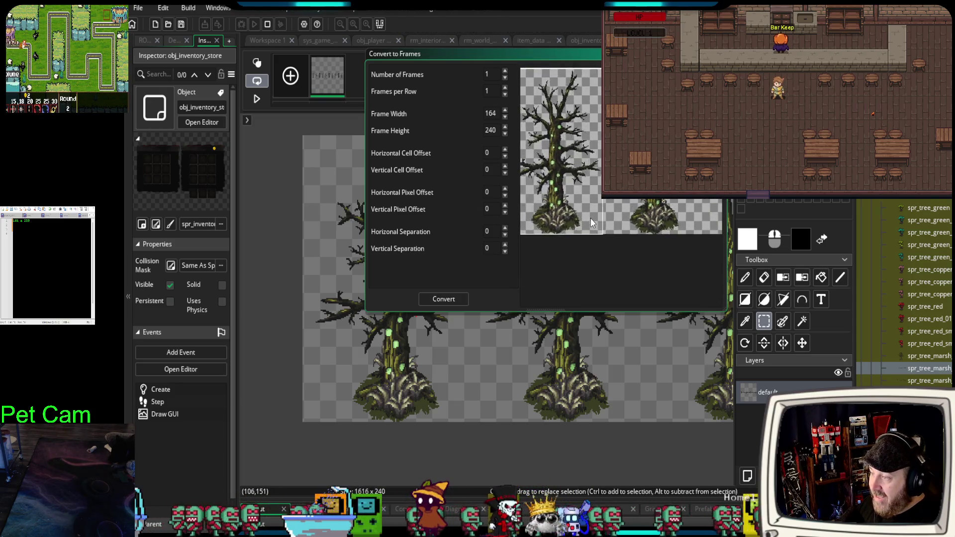
scroll(592, 220, "down", 1)
left_click_drag(593, 219, 594, 218)
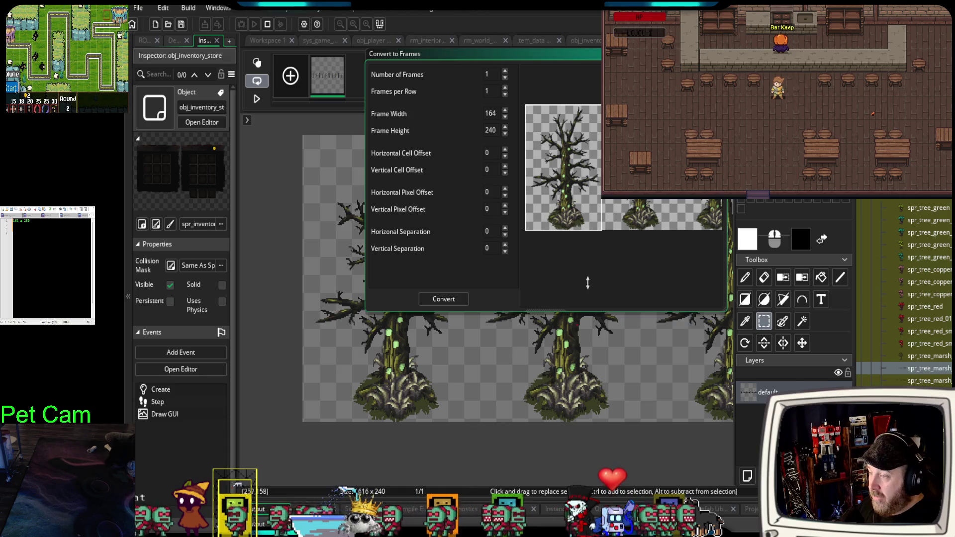
scroll(596, 225, "down", 3)
scroll(598, 242, "down", 5)
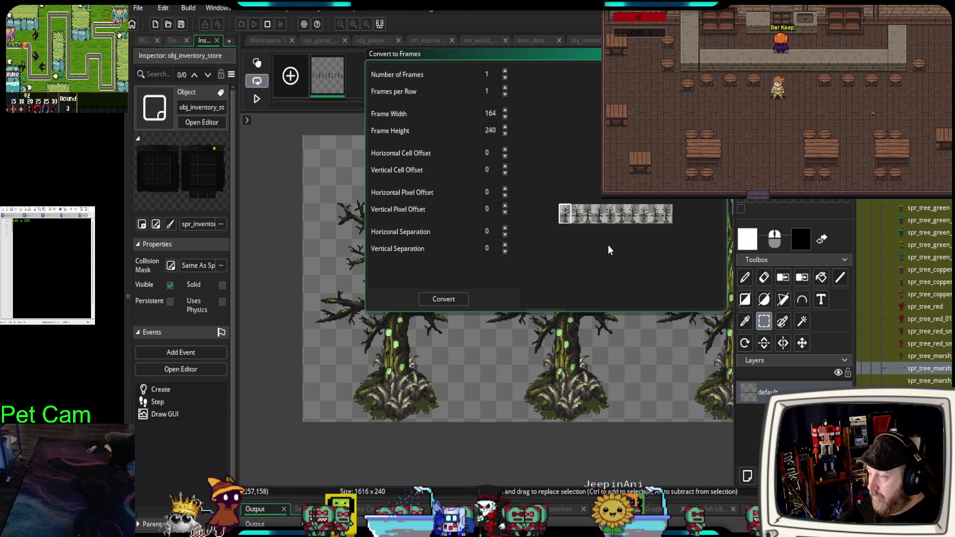
scroll(608, 244, "up", 2)
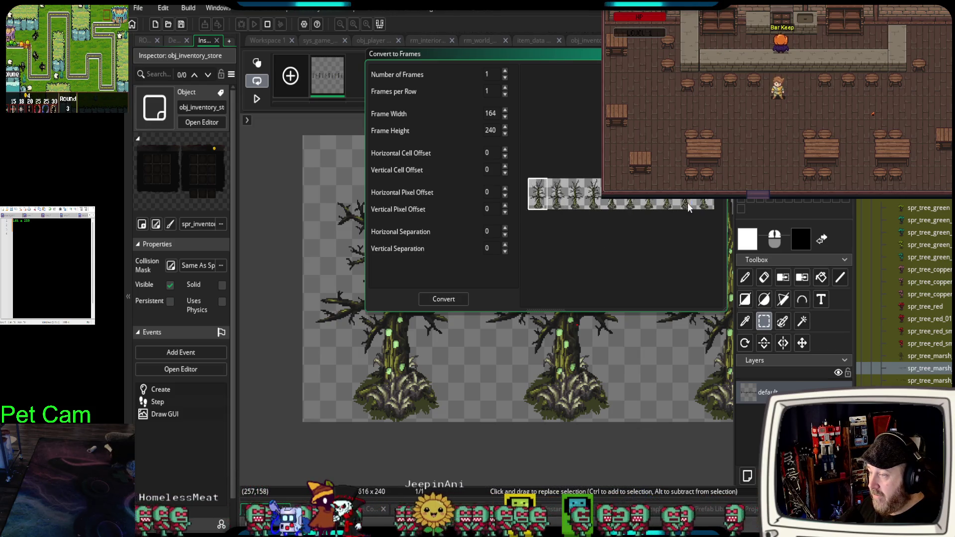
type("0")
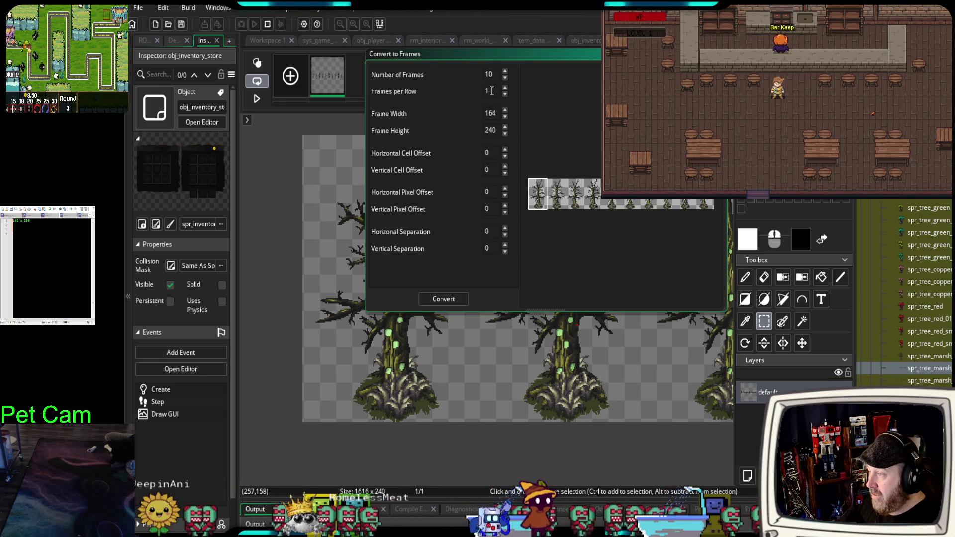
Set Frames per Row to 10, then move and enlarge the Convert to Frames dialog.
left_click(491, 91)
type("1")
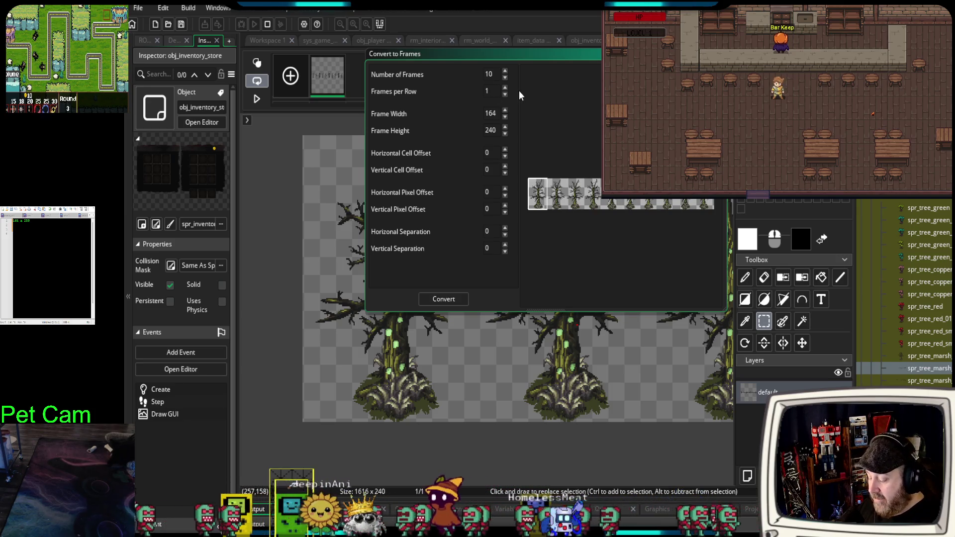
type("0")
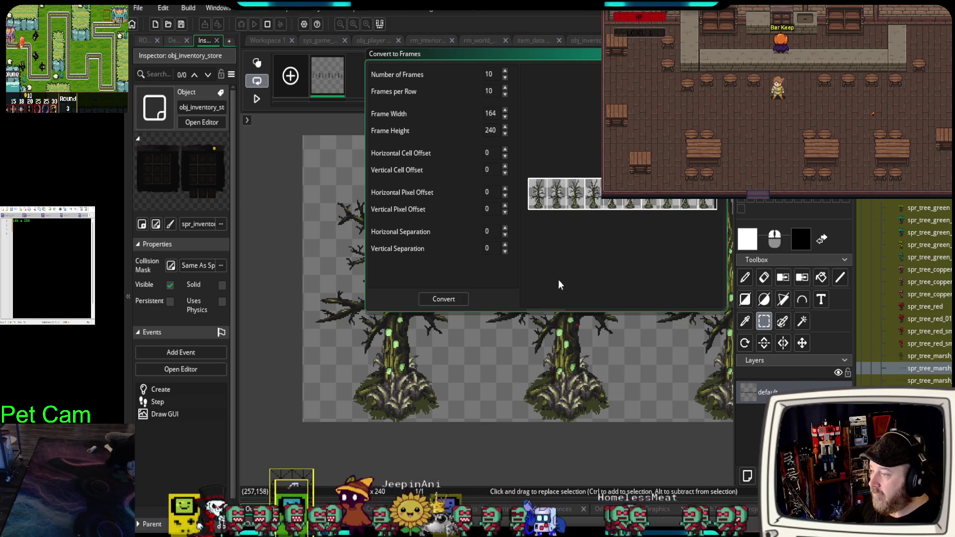
scroll(562, 214, "up", 2)
scroll(562, 234, "up", 3)
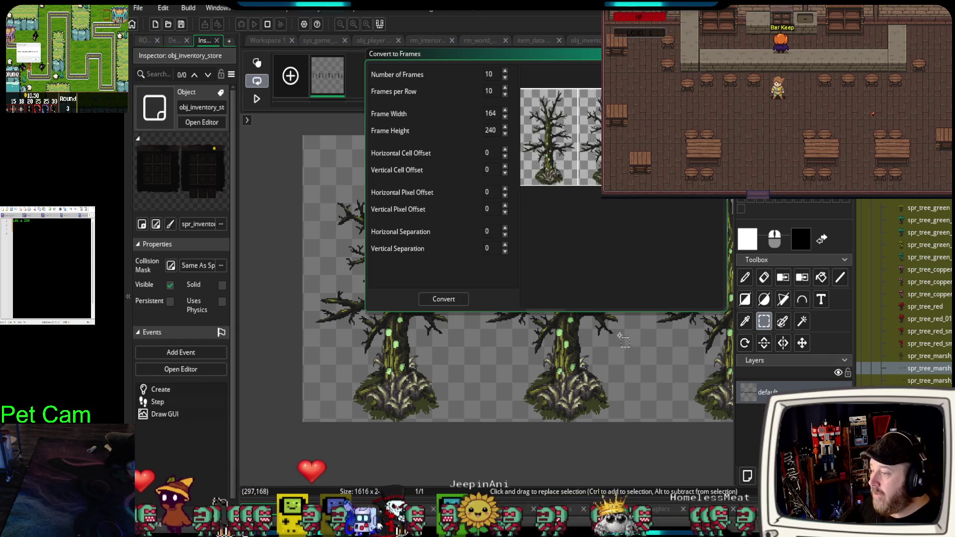
left_click_drag(497, 53, 374, 55)
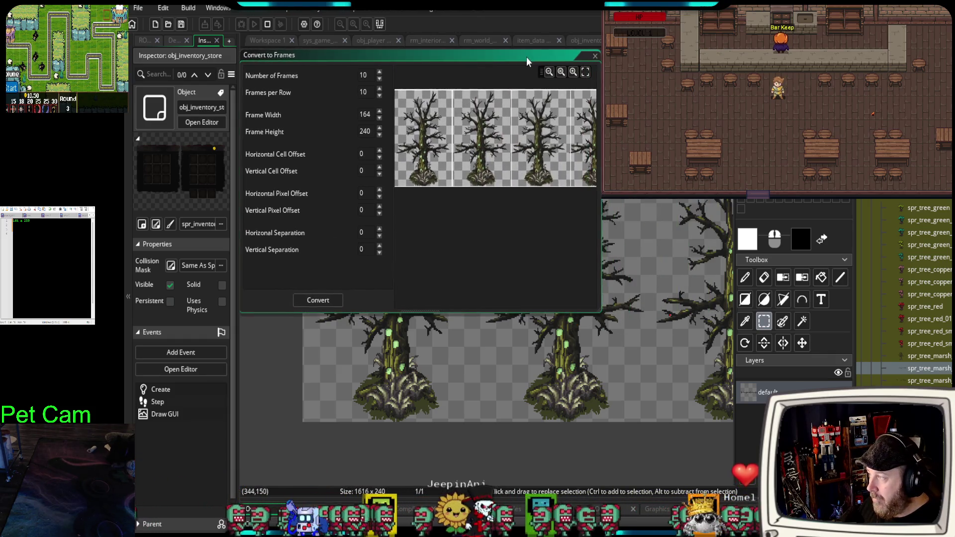
mouse_move(601, 313)
left_mouse_down()
mouse_move(722, 368)
mouse_move(765, 416)
mouse_move(760, 452)
left_mouse_up()
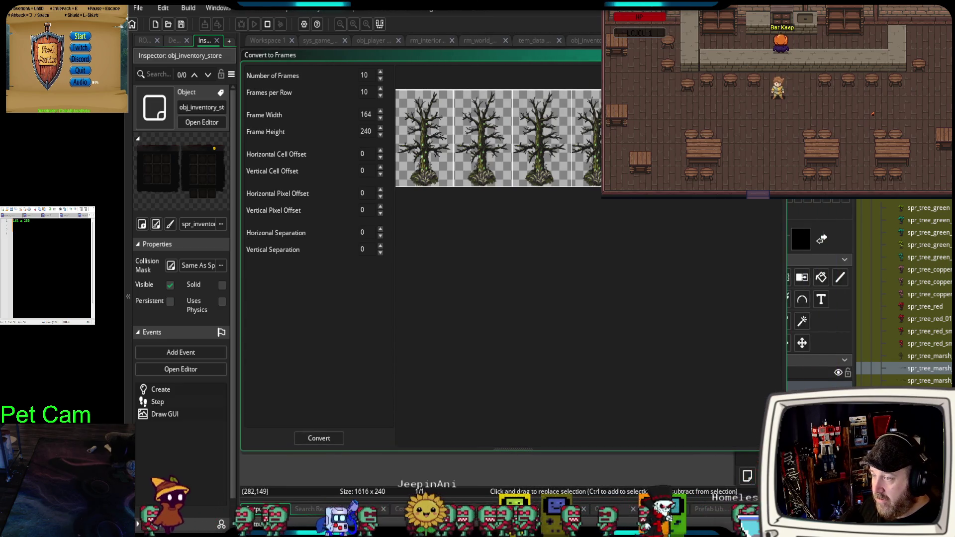
Zoom the preview to check the ten 164 × 240 frames.
scroll(509, 127, "up", 3)
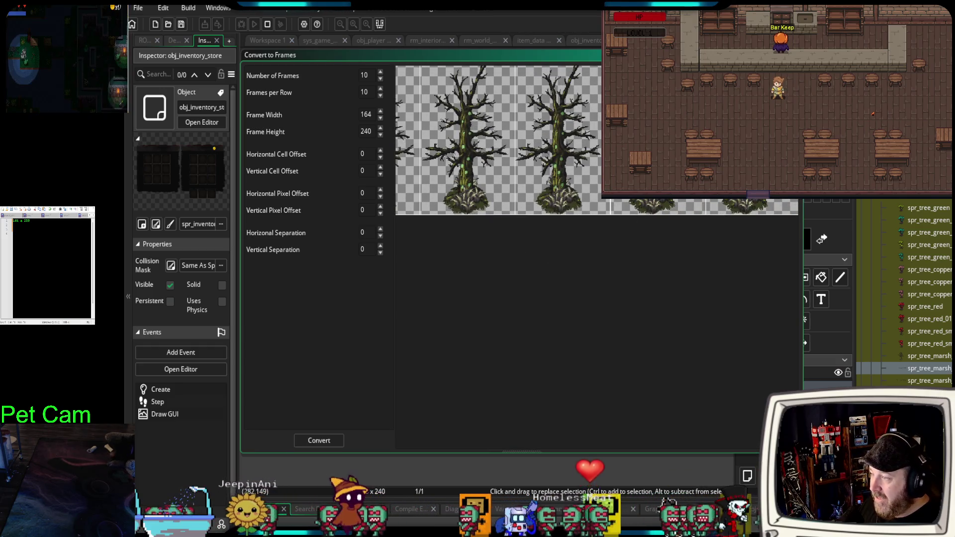
scroll(663, 247, "up", 2)
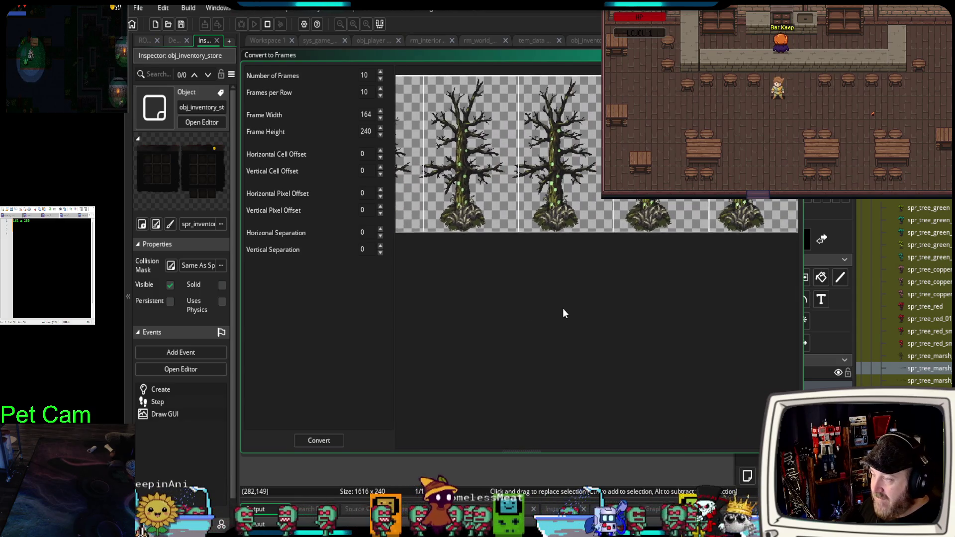
scroll(547, 298, "down", 2)
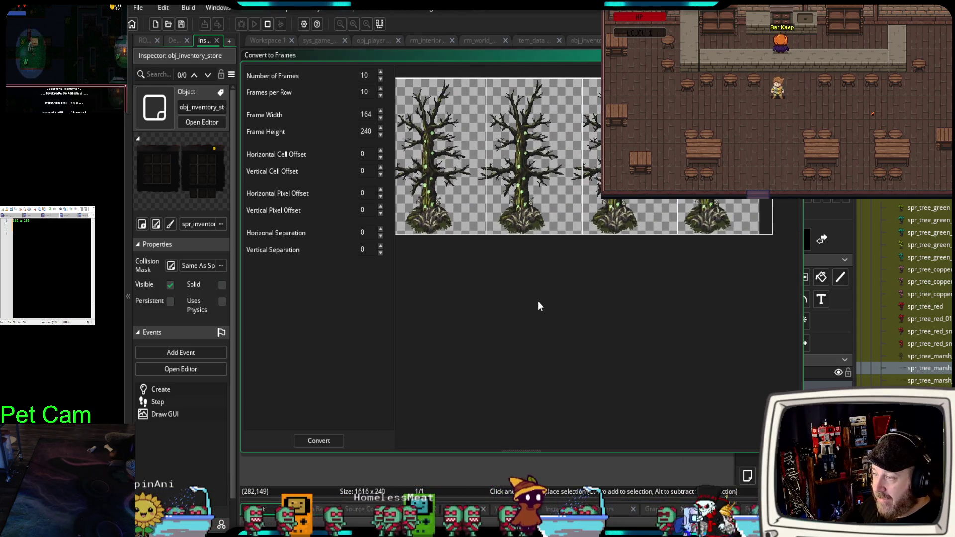
scroll(712, 285, "up", 3)
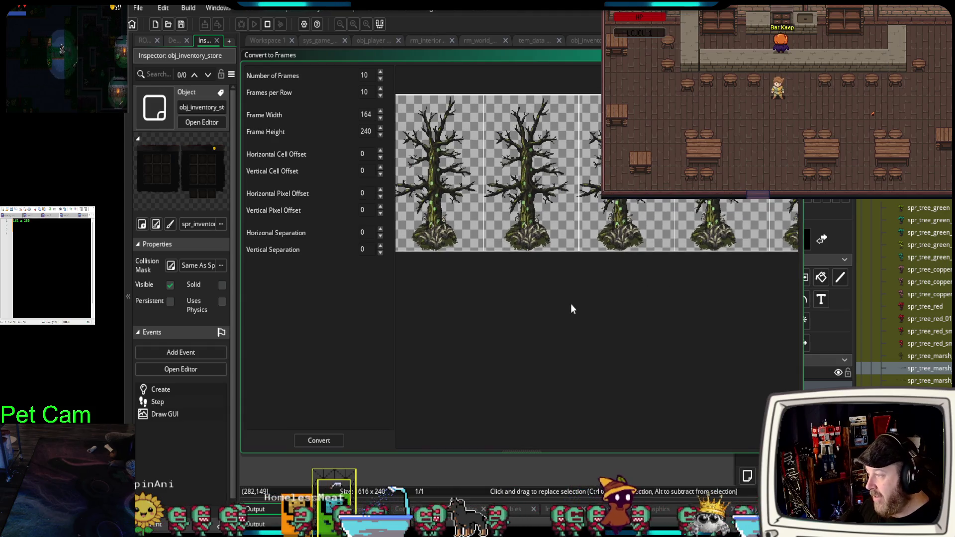
scroll(597, 288, "up", 1)
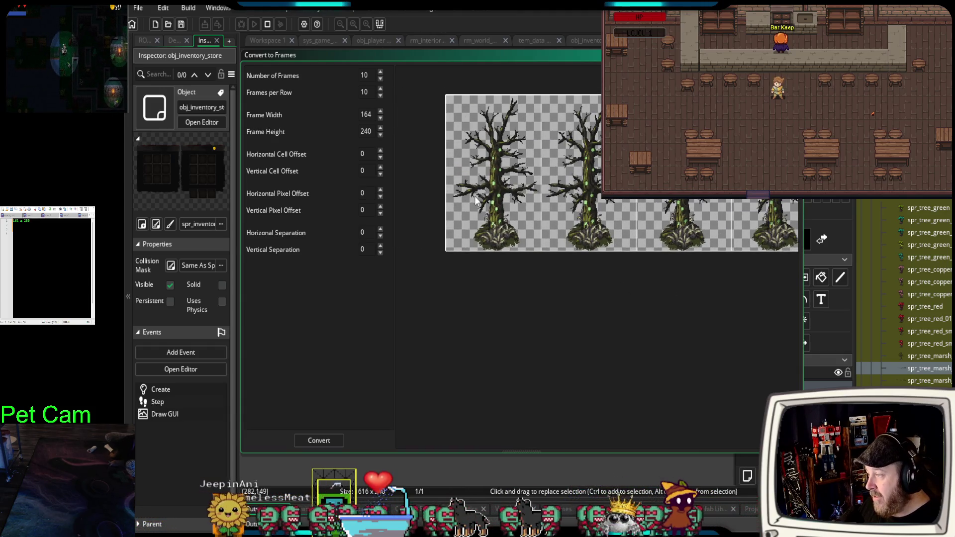
scroll(480, 205, "up", 2)
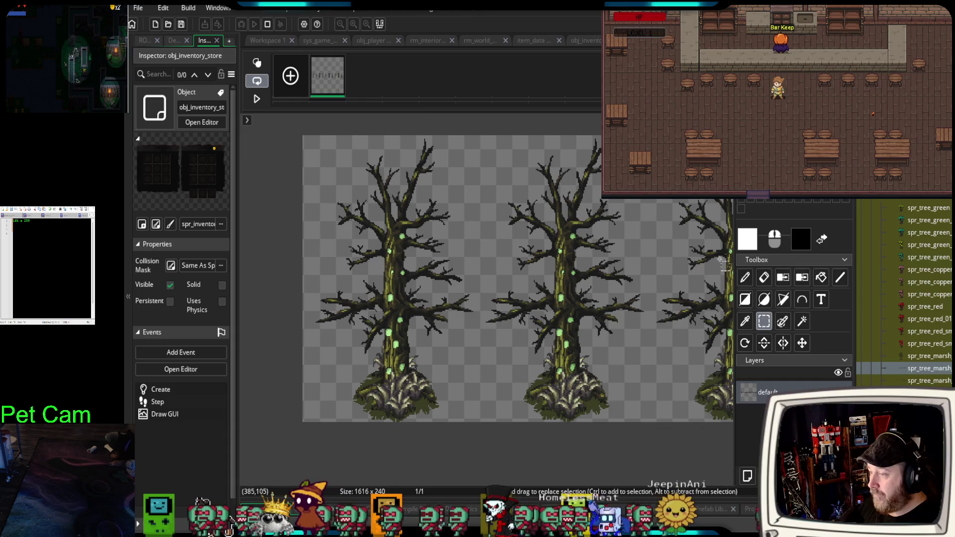
Widen the canvas area, bring the tools panel back, and pick the pencil tool.
left_click_drag(734, 248, 951, 240)
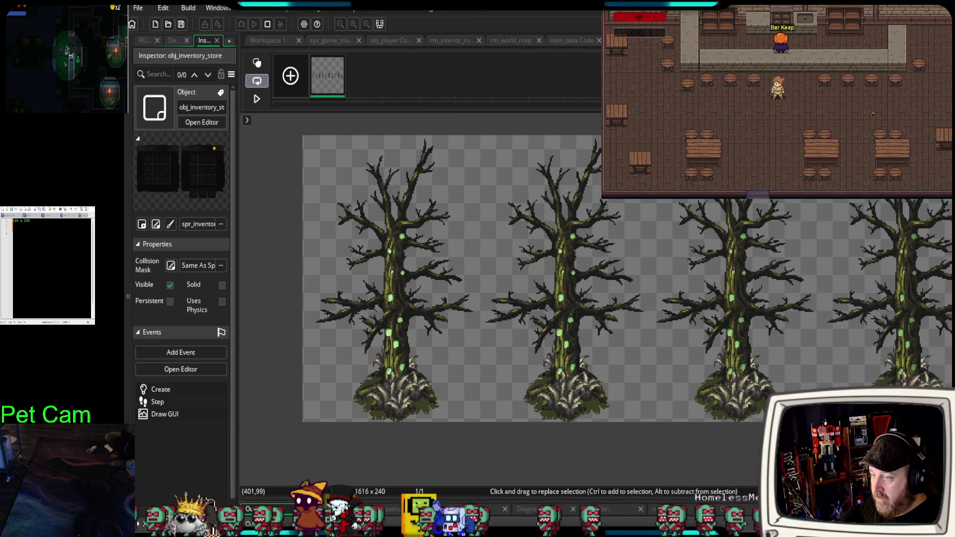
right_click(622, 282)
left_click(518, 448)
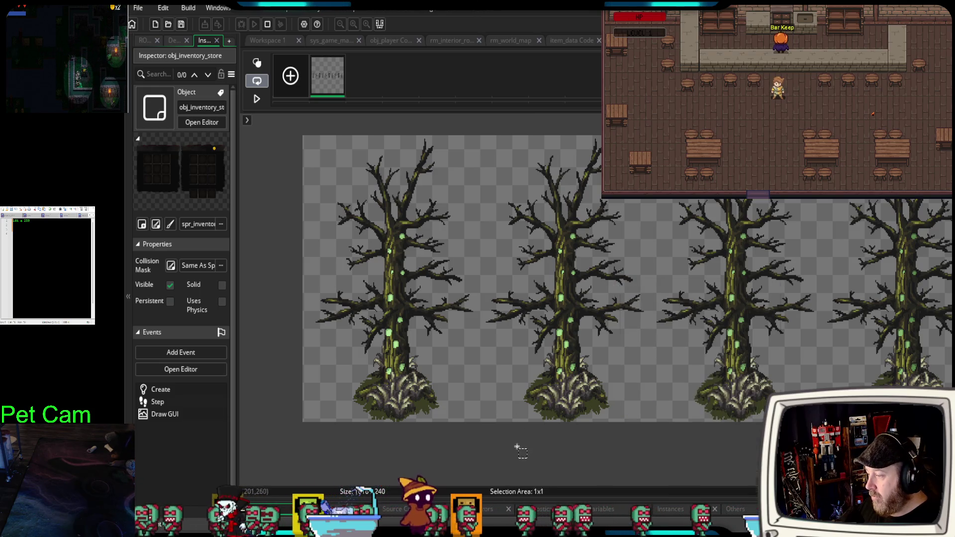
left_click_drag(951, 239, 915, 240)
left_click(931, 245)
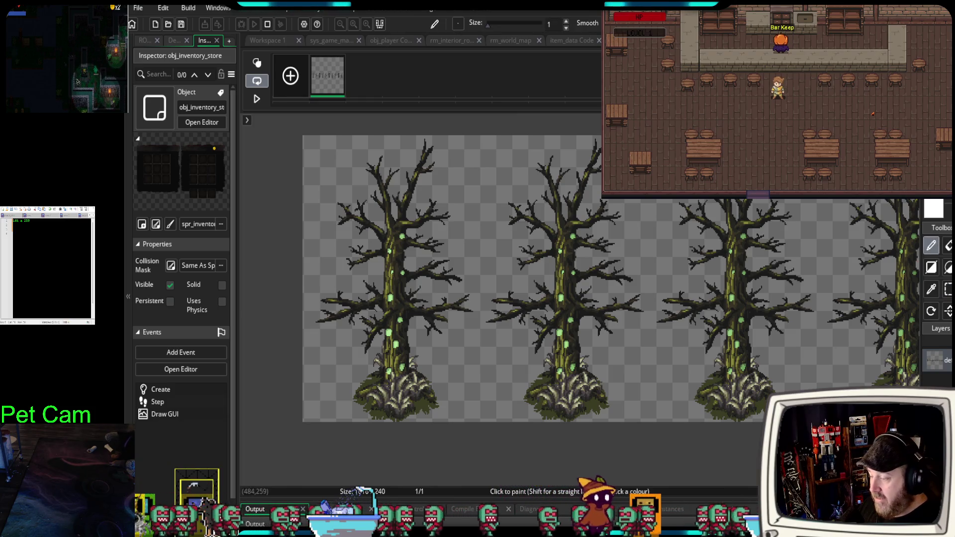
Select all of the 1616 × 240 image and zoom in on the first tree.
key("ctrl+a")
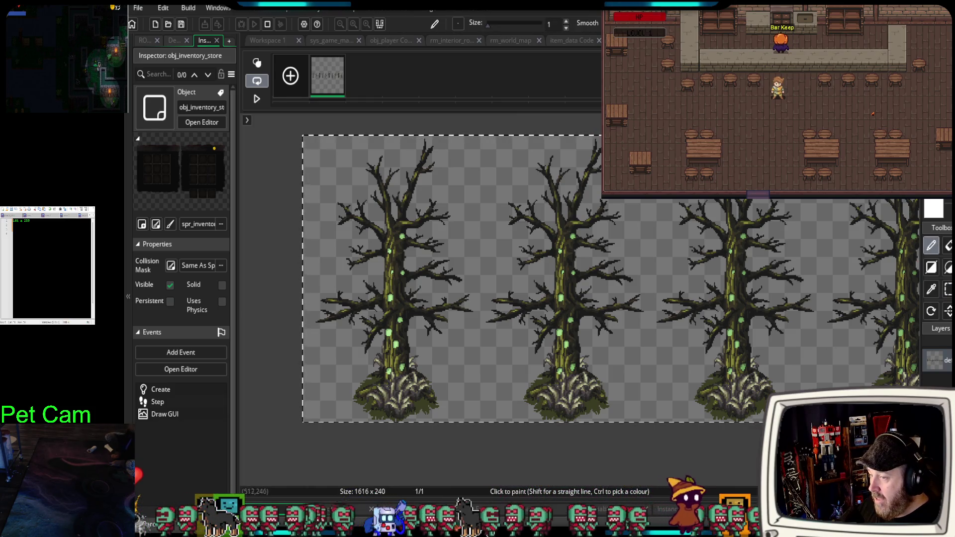
scroll(393, 311, "up", 4)
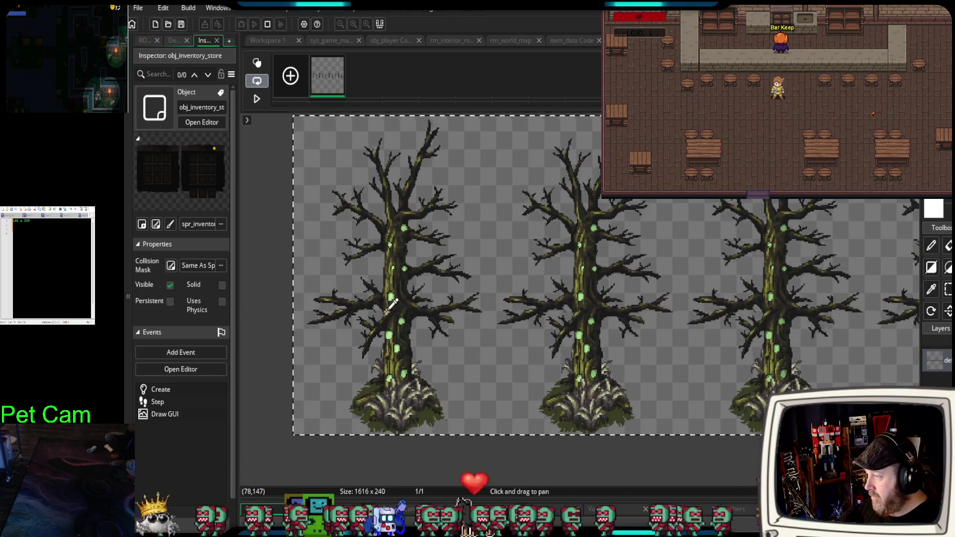
left_click_drag(424, 344, 440, 348)
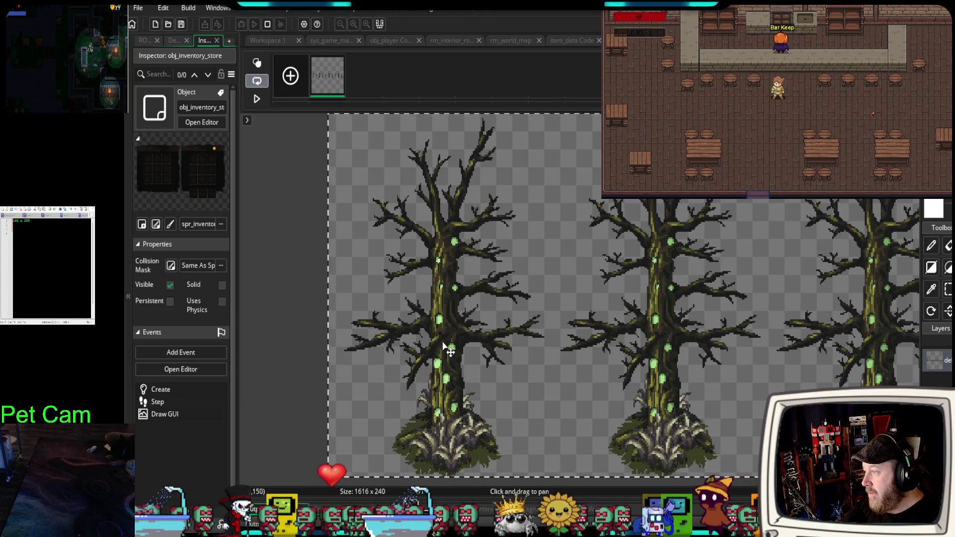
left_click_drag(443, 341, 436, 340)
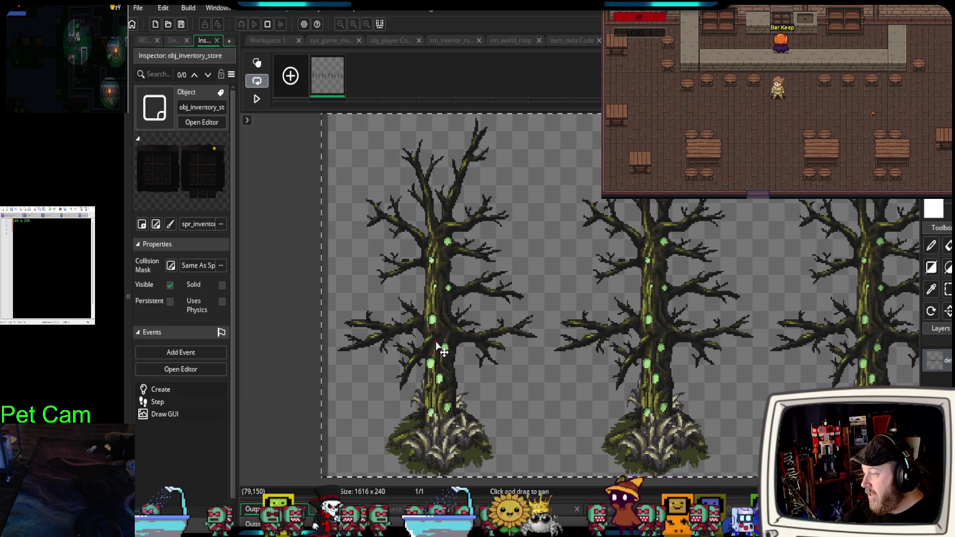
left_click_drag(436, 342, 431, 342)
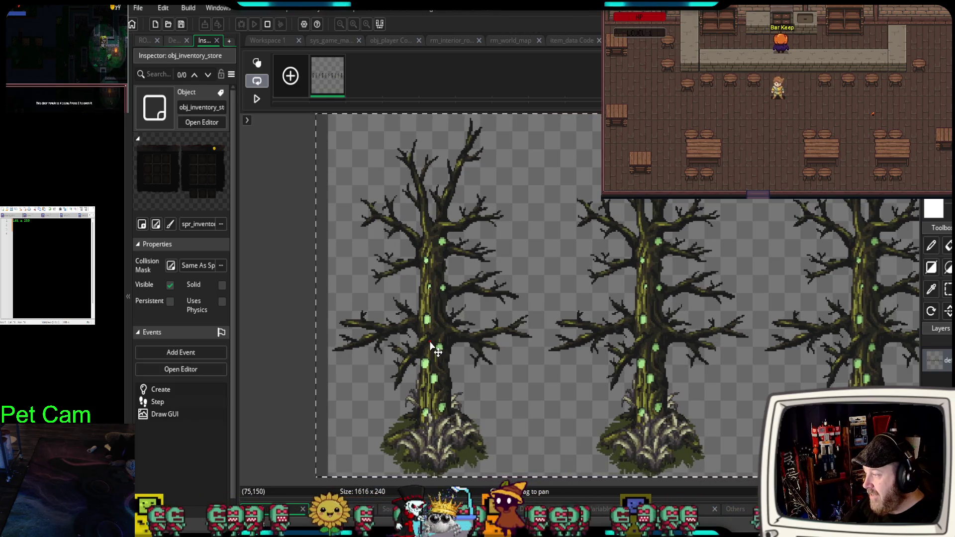
scroll(408, 364, "up", 3)
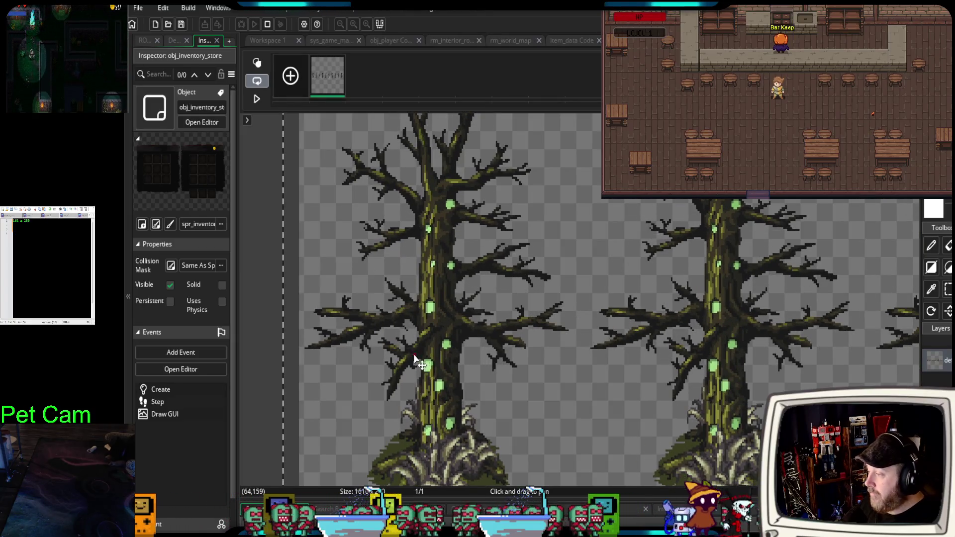
scroll(398, 371, "down", 3)
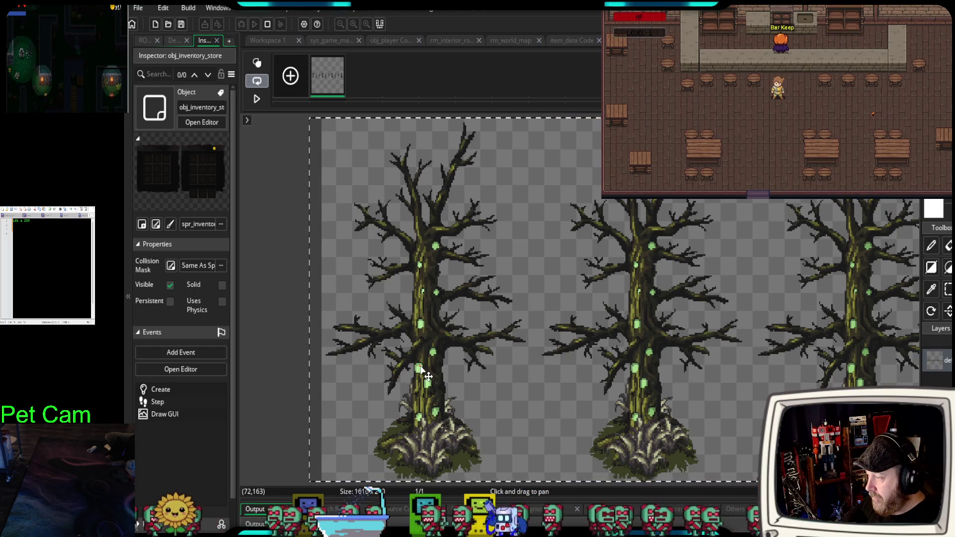
left_click_drag(425, 376, 424, 377)
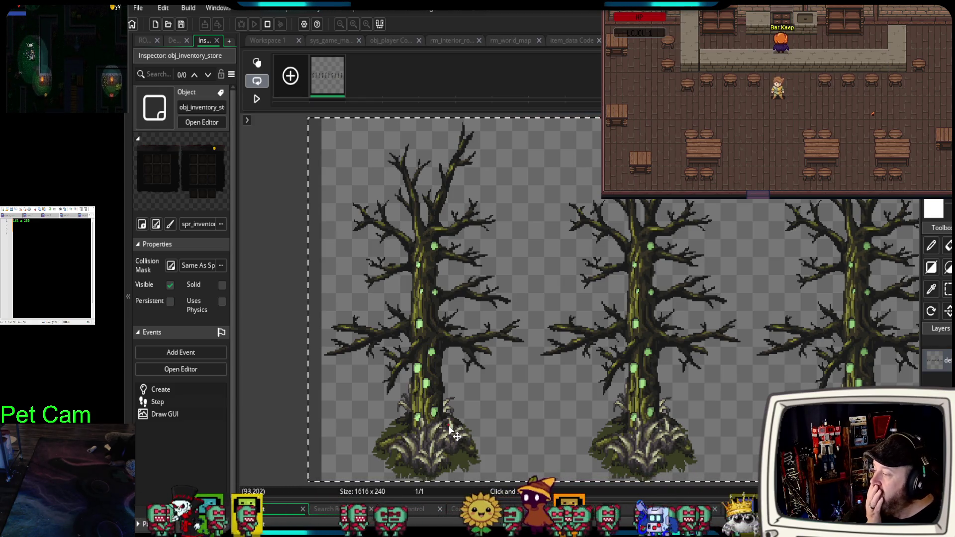
Clear the selection and pan until the tree bases are fully visible.
left_click(293, 407)
mouse_move(550, 412)
left_mouse_down()
mouse_move(512, 398)
mouse_move(548, 407)
left_mouse_up()
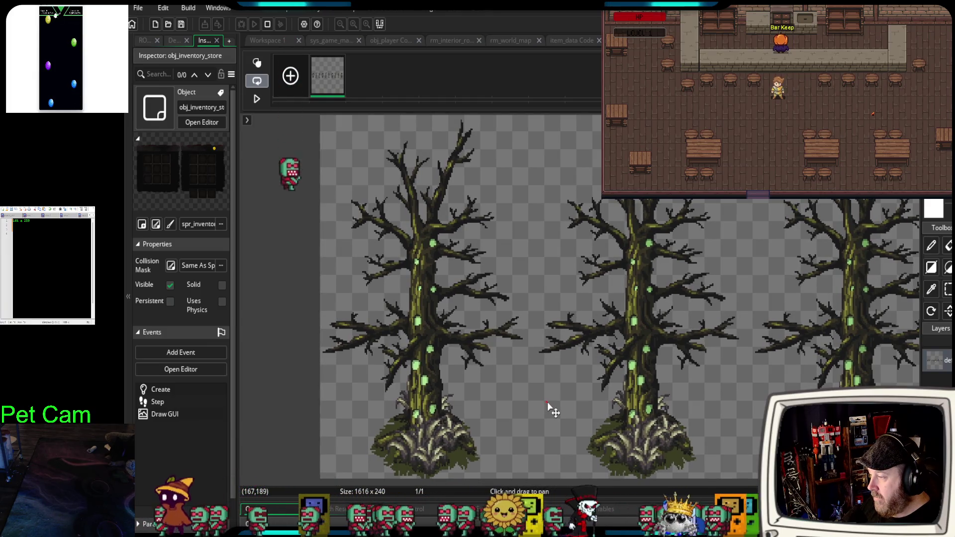
left_click_drag(277, 433, 277, 434)
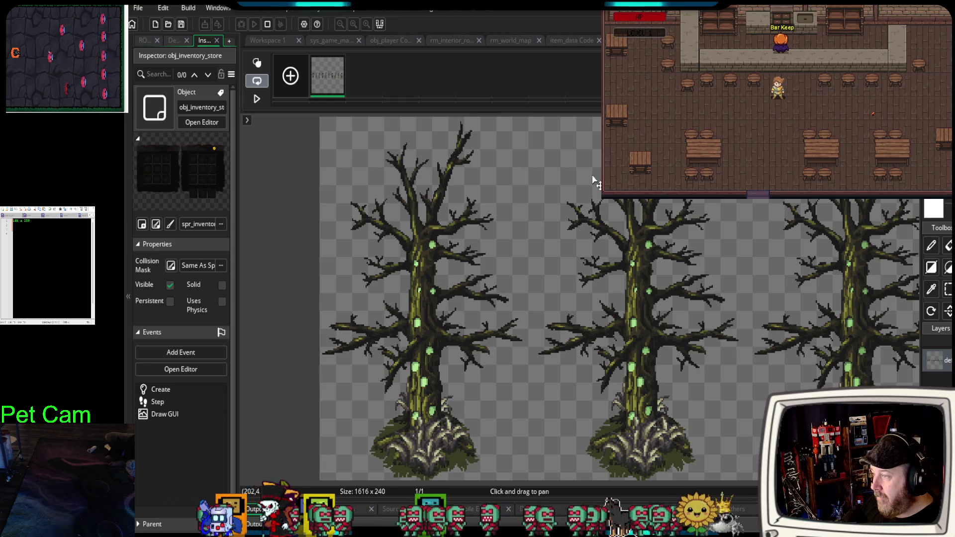
mouse_move(542, 118)
left_mouse_down()
mouse_move(571, 218)
mouse_move(535, 149)
left_mouse_up()
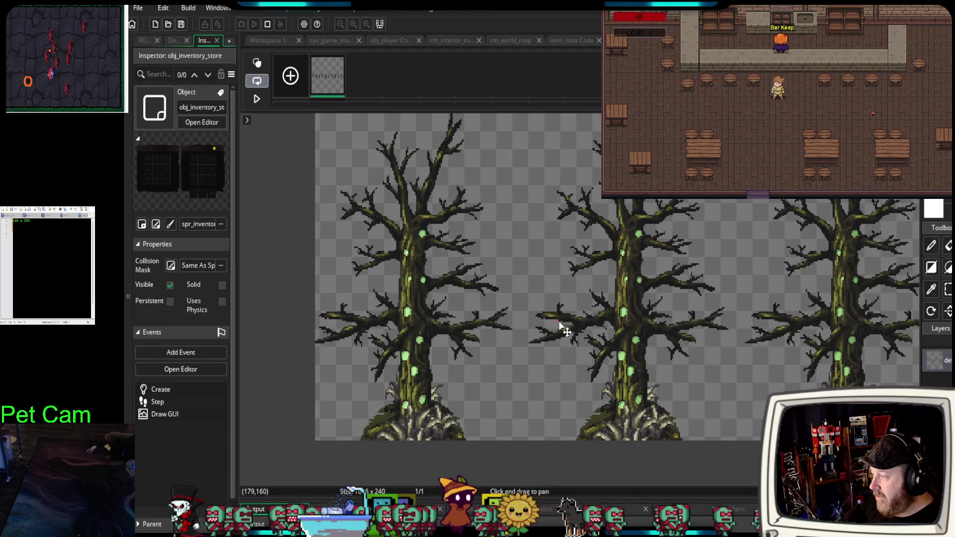
mouse_move(560, 365)
left_mouse_down()
mouse_move(514, 386)
mouse_move(514, 319)
left_mouse_up()
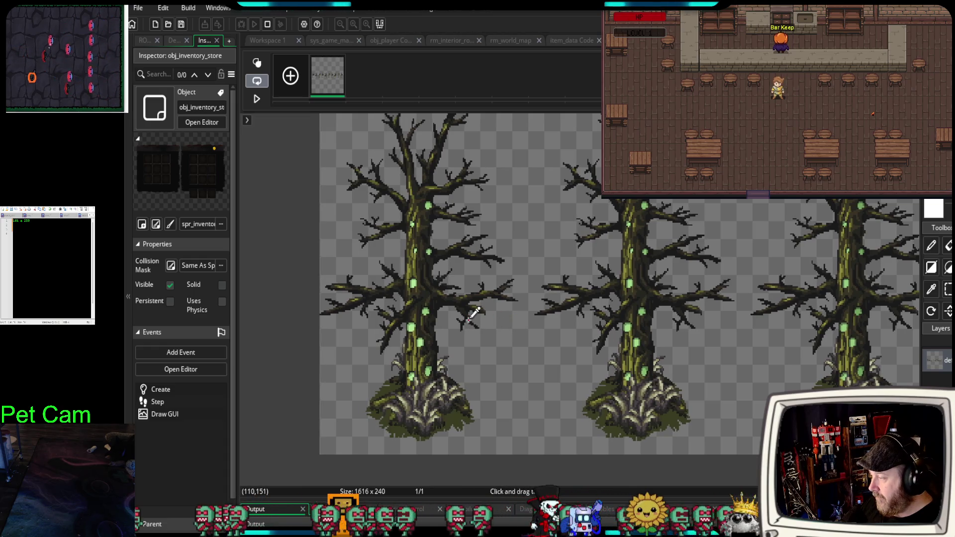
Select the whole image, shift it down about 32 px, then deselect.
key("ctrl+a")
left_click_drag(469, 321, 471, 337)
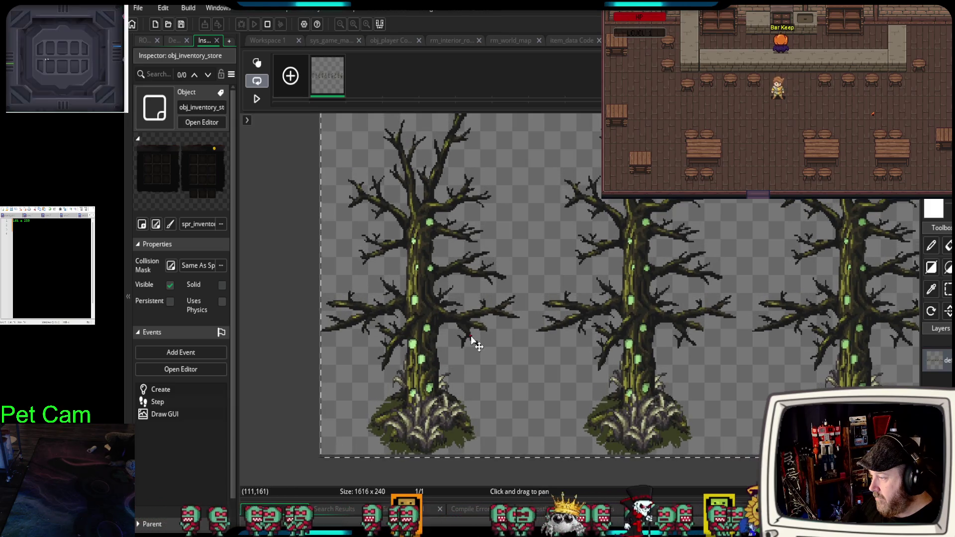
scroll(294, 339, "down", 3)
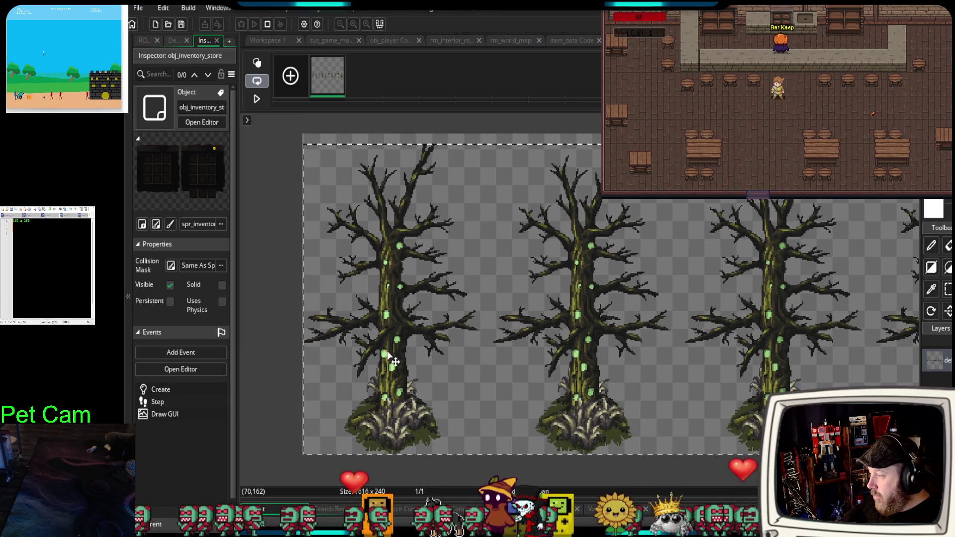
left_click_drag(391, 361, 391, 358)
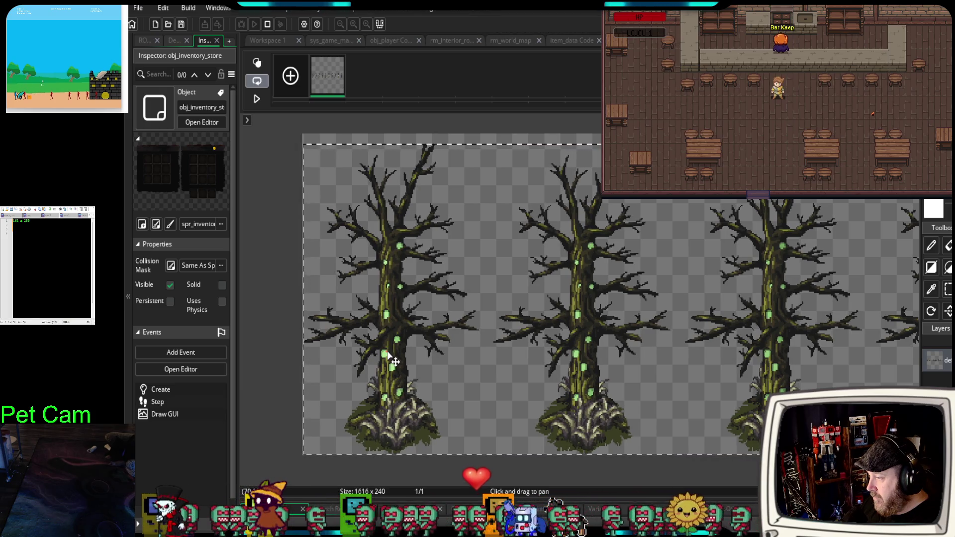
left_click(284, 386)
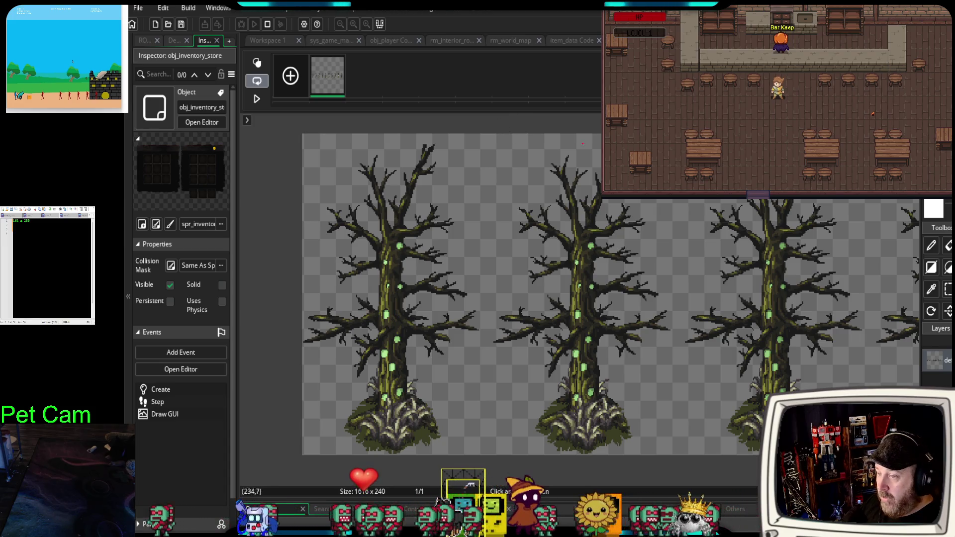
key("s")
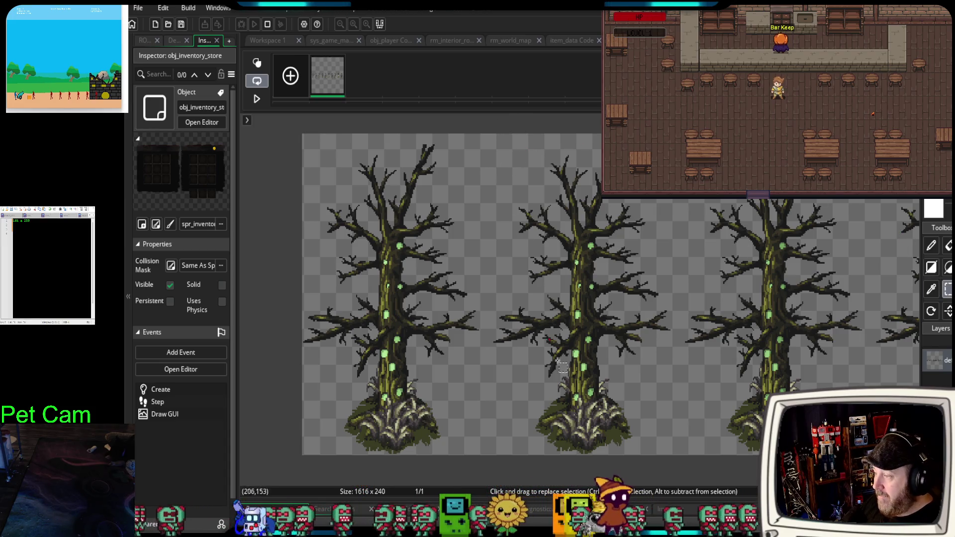
Box-select the middle tree, move it slightly left and one pixel down, then deselect.
mouse_move(491, 123)
left_mouse_down()
mouse_move(615, 422)
mouse_move(675, 449)
left_mouse_up()
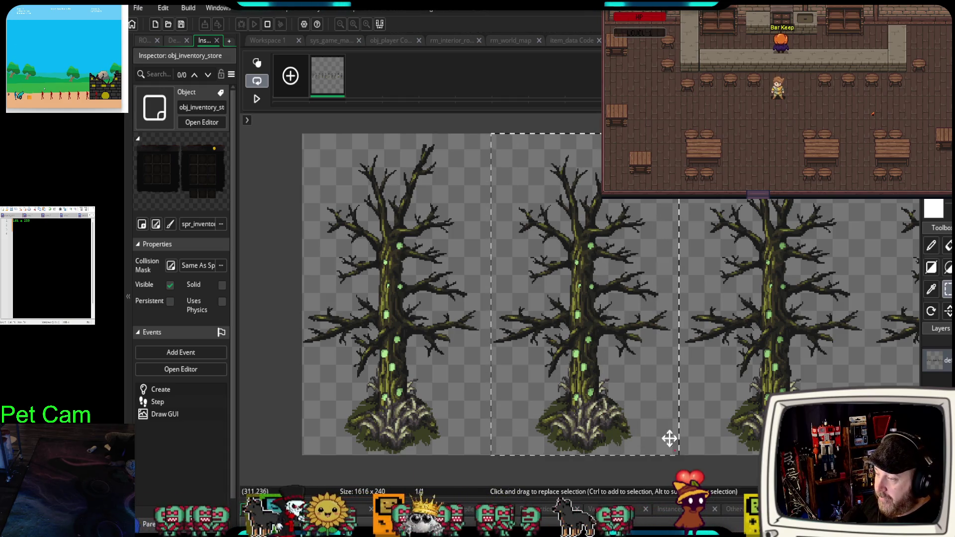
left_click_drag(590, 334, 583, 335)
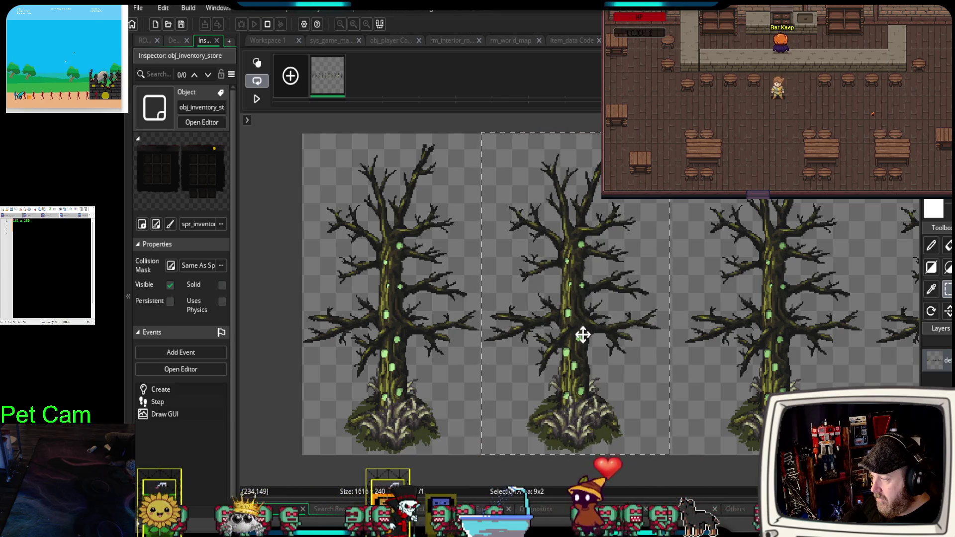
left_click_drag(583, 336, 583, 338)
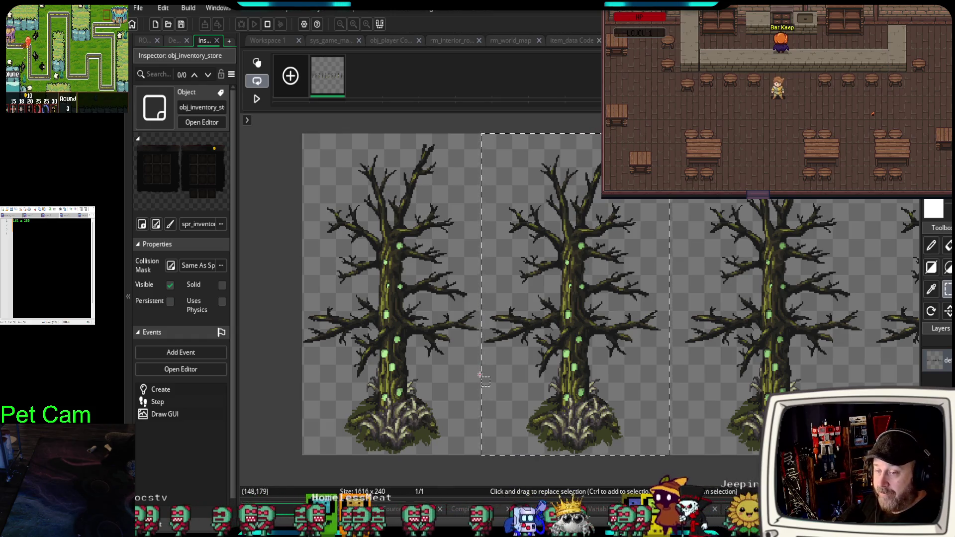
left_click(343, 471)
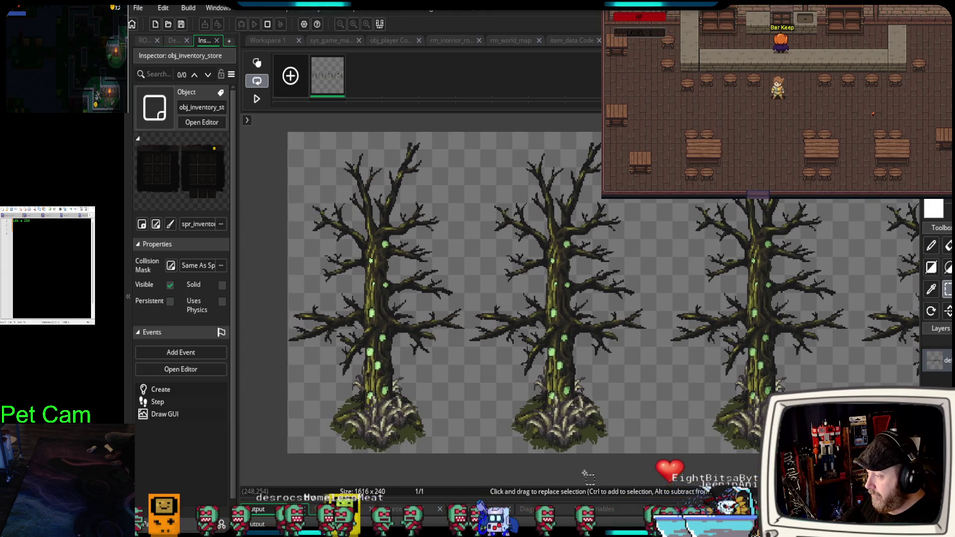
Box-select the third dead tree and shift it a few pixels left.
left_click_drag(581, 473, 554, 475)
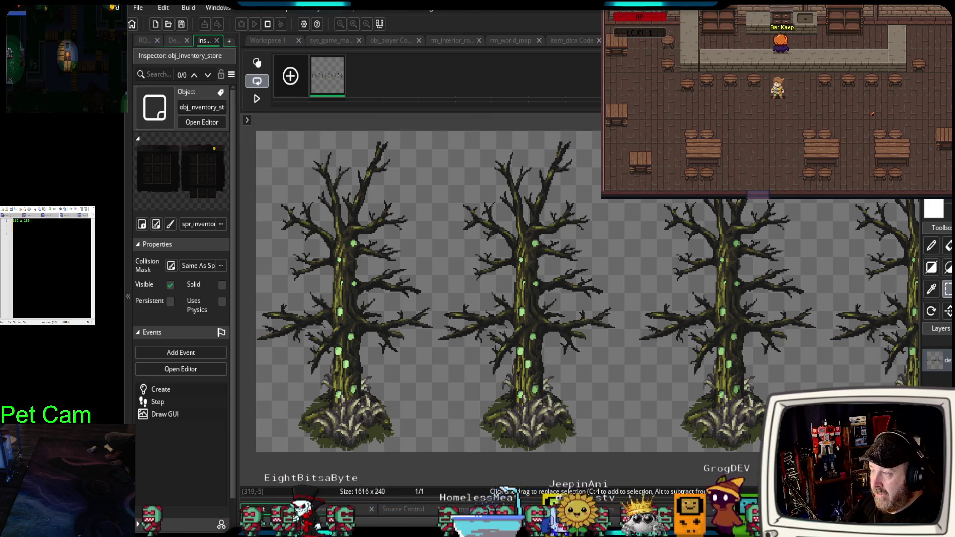
left_click_drag(637, 162, 819, 464)
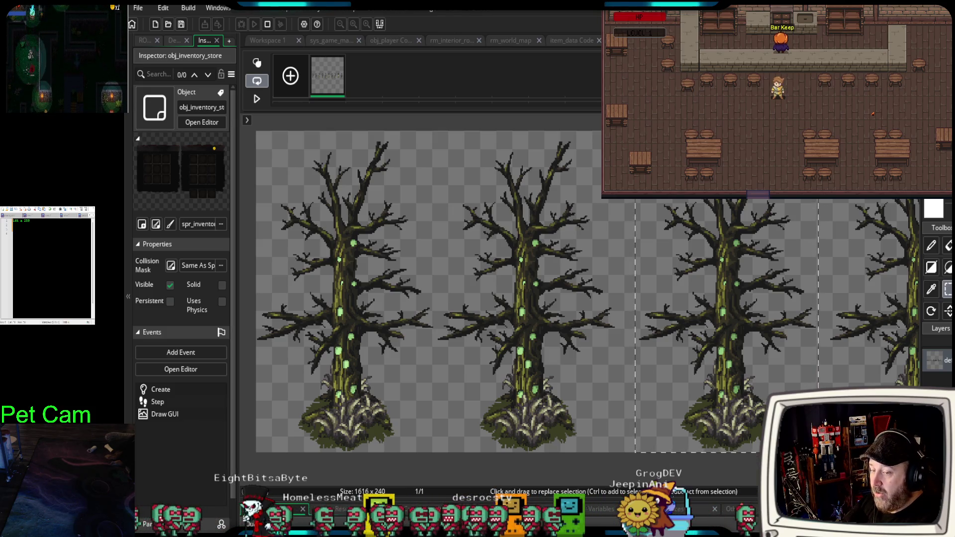
left_click_drag(729, 371, 717, 369)
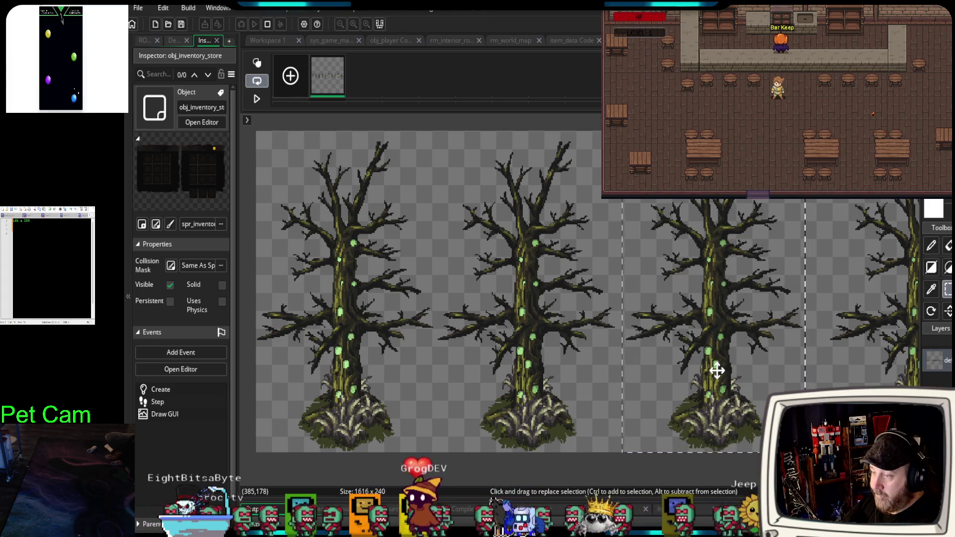
left_click_drag(717, 370, 720, 371)
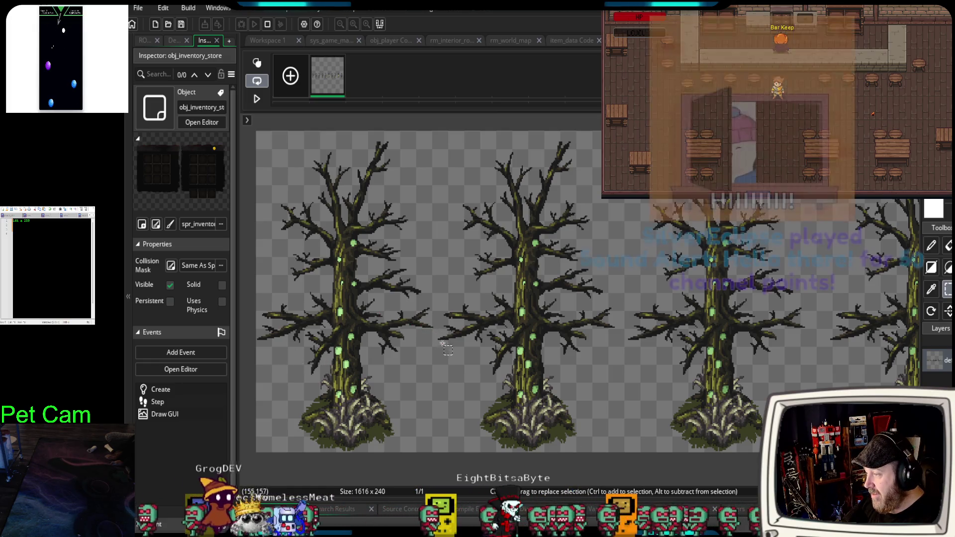
Select the third tree, nudge it right with the arrow key, and deselect.
left_click_drag(638, 150, 675, 370)
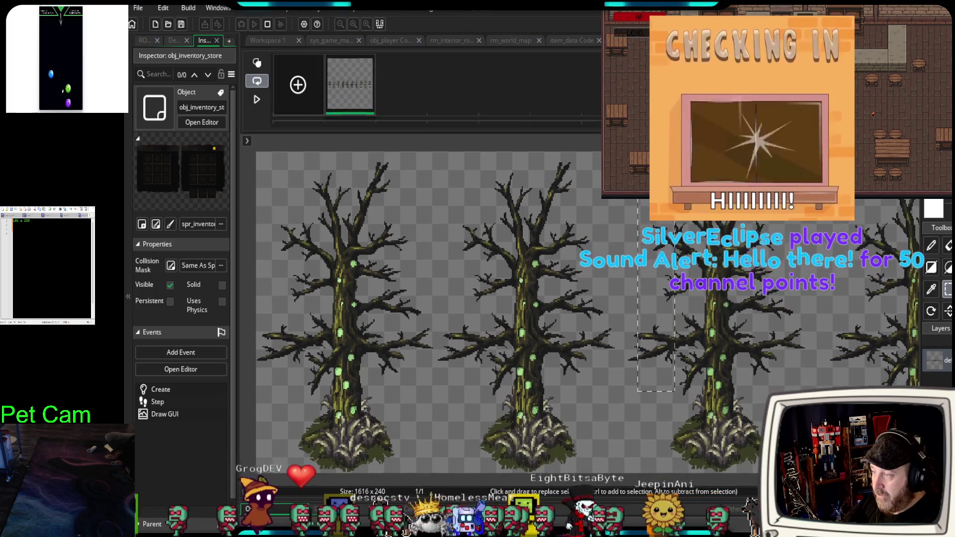
left_click_drag(613, 138, 810, 440)
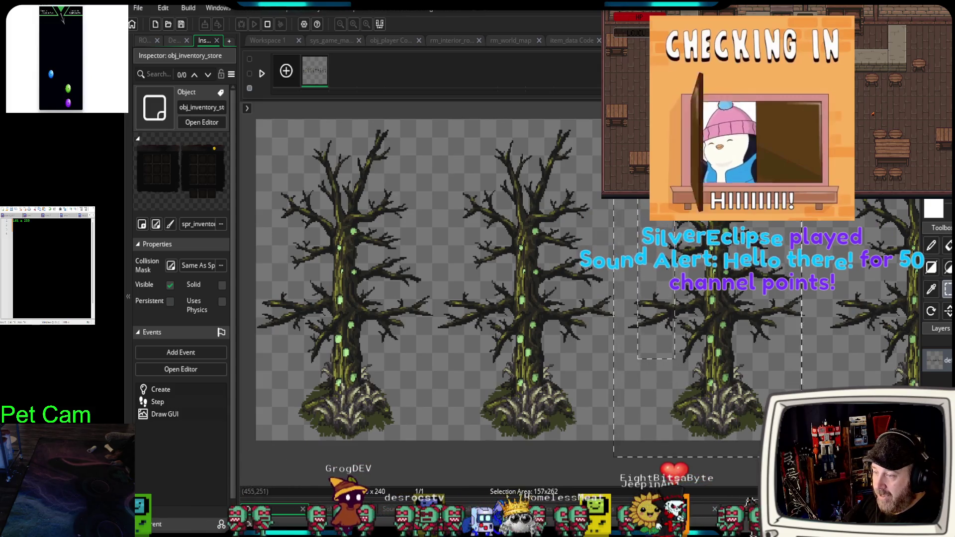
key("Right")
key("Right")
key("Right")
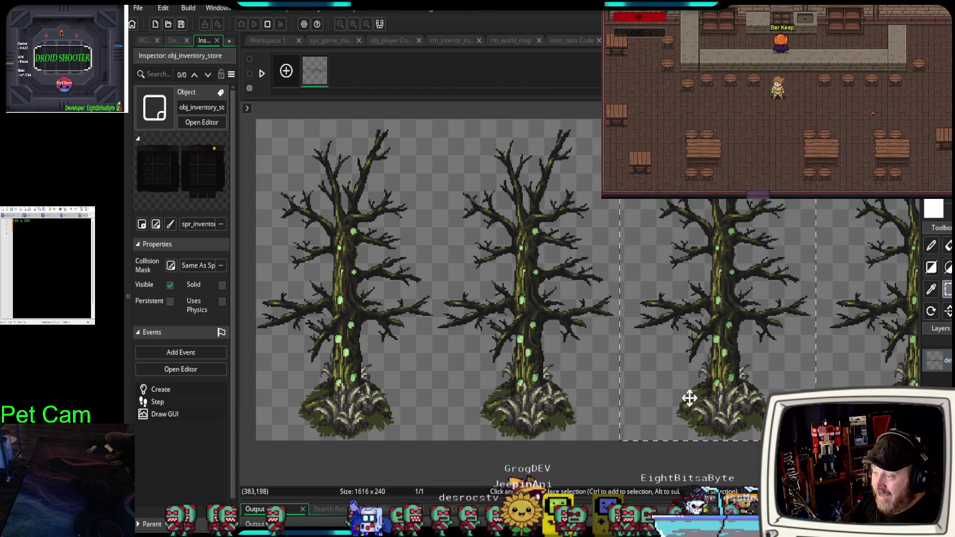
left_click(412, 109)
Measure the gap between the first two trees and slightly shift the middle tree.
mouse_move(430, 108)
left_mouse_down()
mouse_move(454, 321)
mouse_move(450, 128)
mouse_move(447, 259)
left_mouse_up()
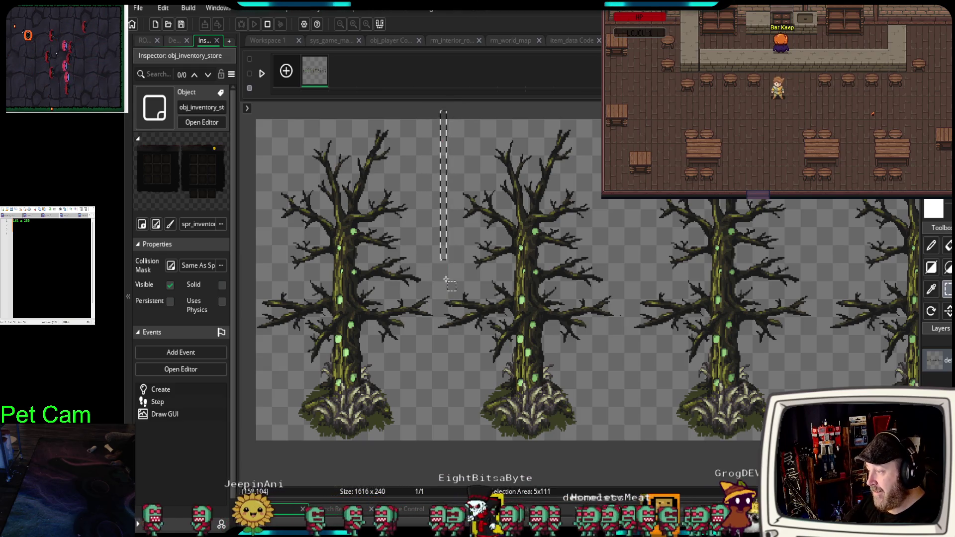
mouse_move(434, 111)
left_mouse_down()
mouse_move(445, 378)
mouse_move(629, 437)
left_mouse_up()
left_click_drag(562, 352, 563, 355)
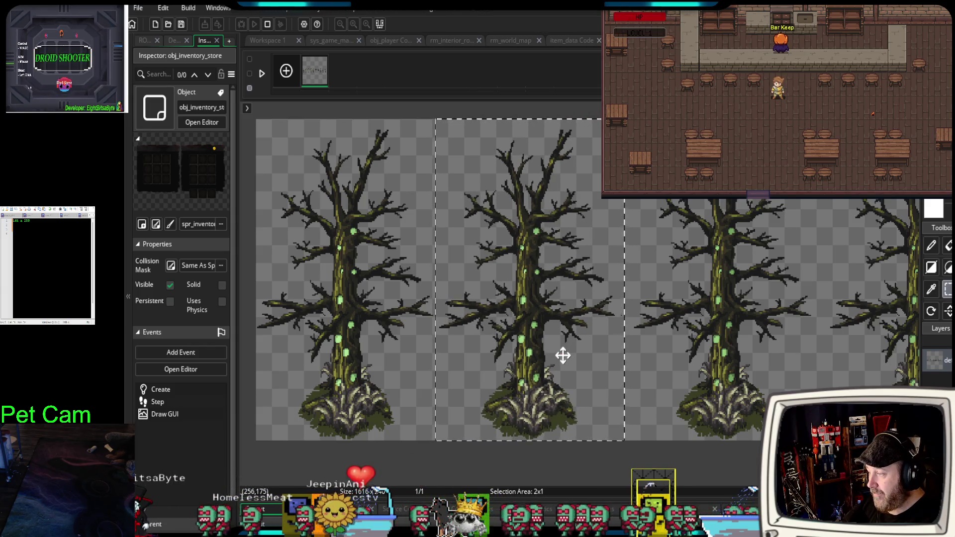
left_click(422, 462)
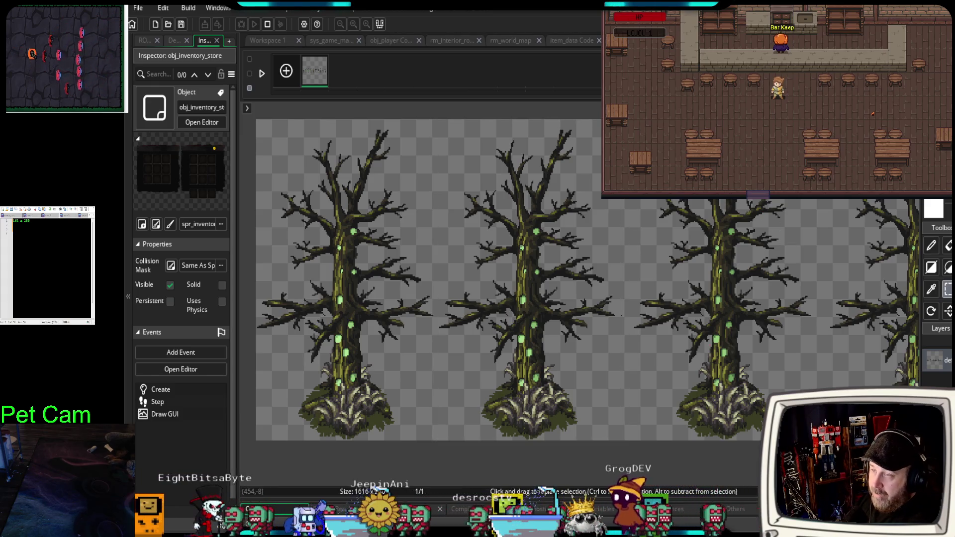
Return to the obj_inventory_store code and close an open sprite sheet tab.
key("ctrl+w")
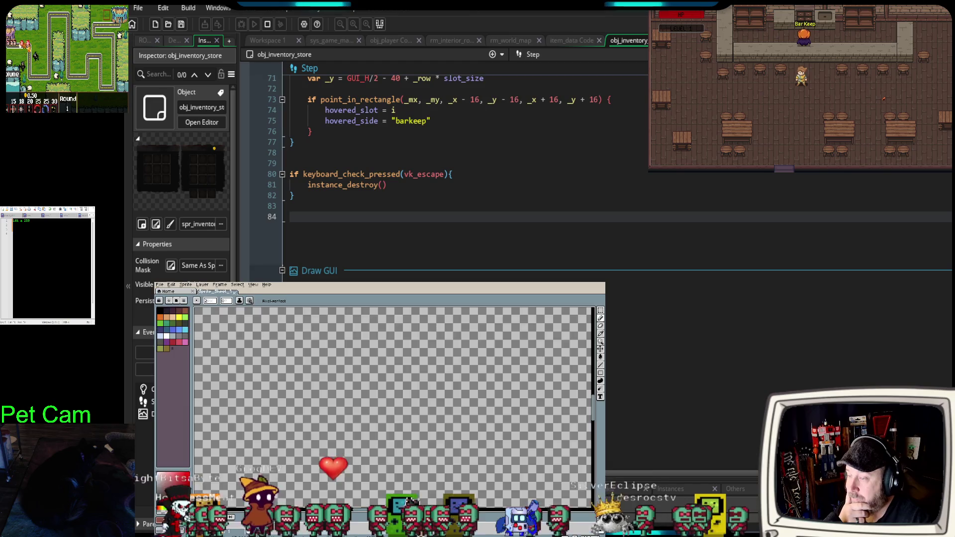
scroll(411, 454, "down", 3)
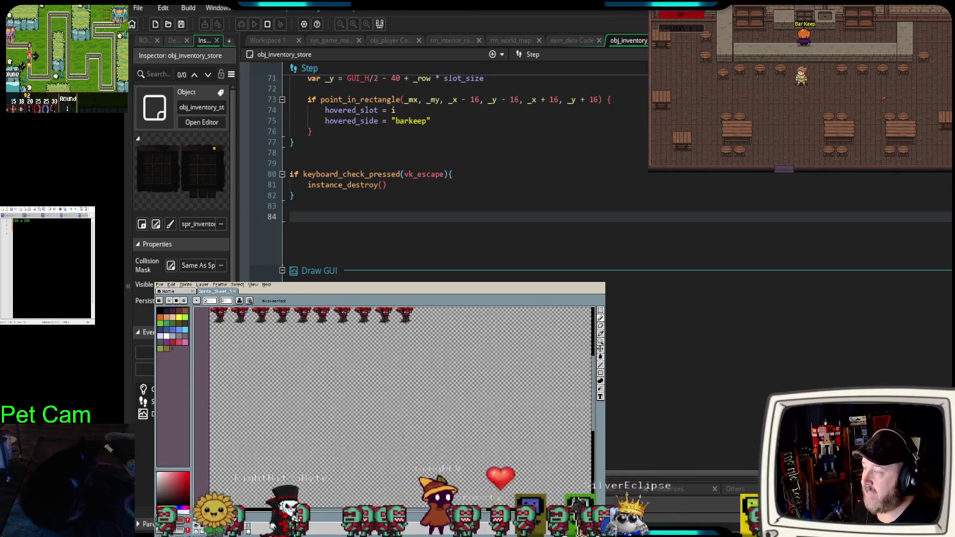
scroll(403, 440, "up", 2)
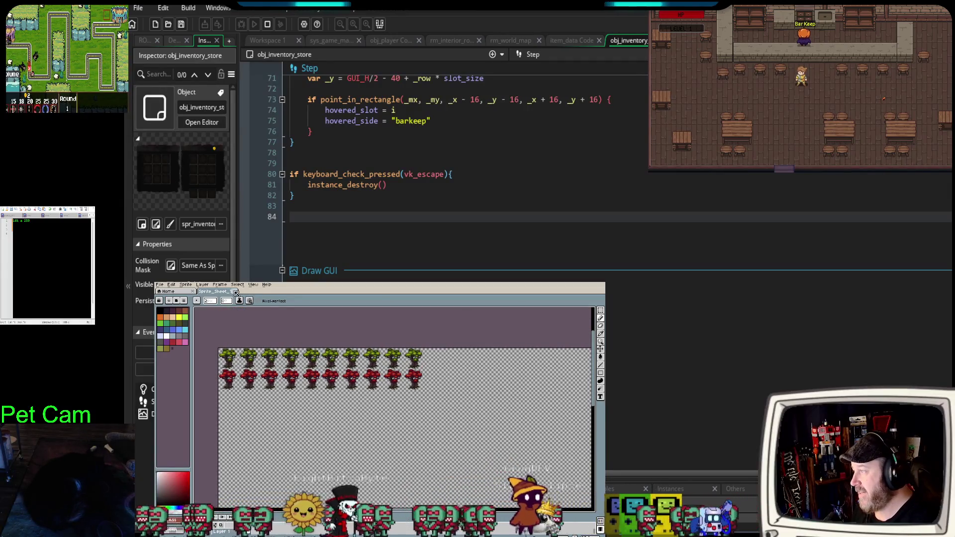
left_click(235, 293)
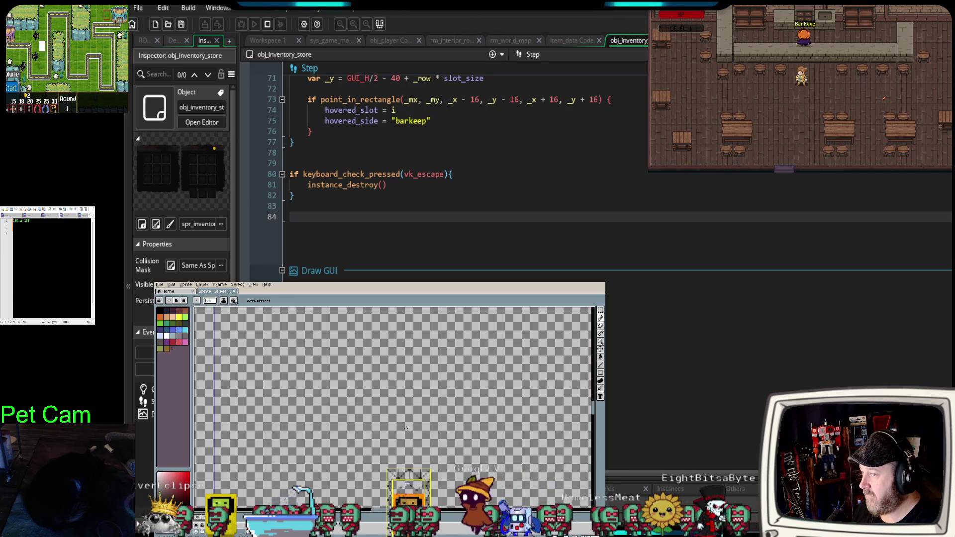
Scroll and zoom Aseprite's sprite sheet to bring the tree sprite rows into view.
scroll(406, 428, "up", 4)
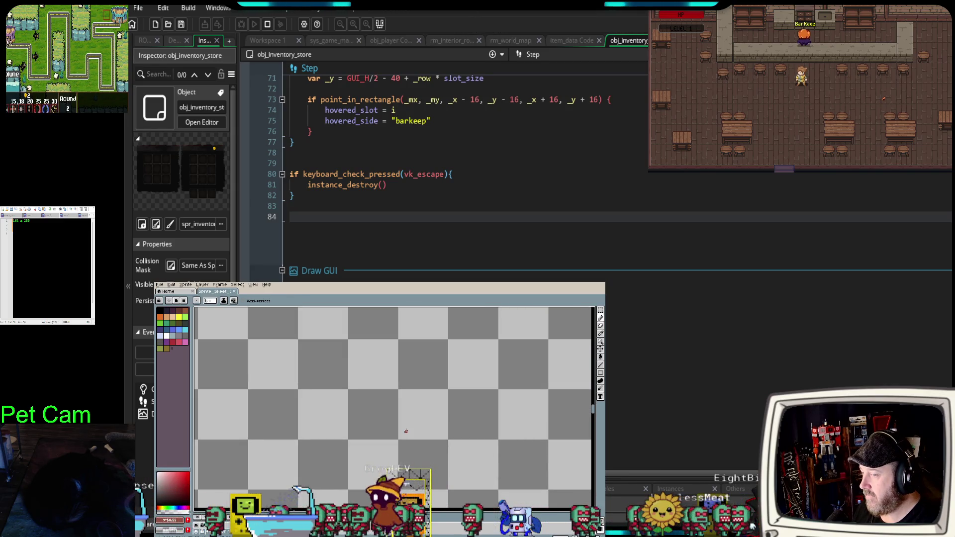
scroll(406, 431, "down", 5)
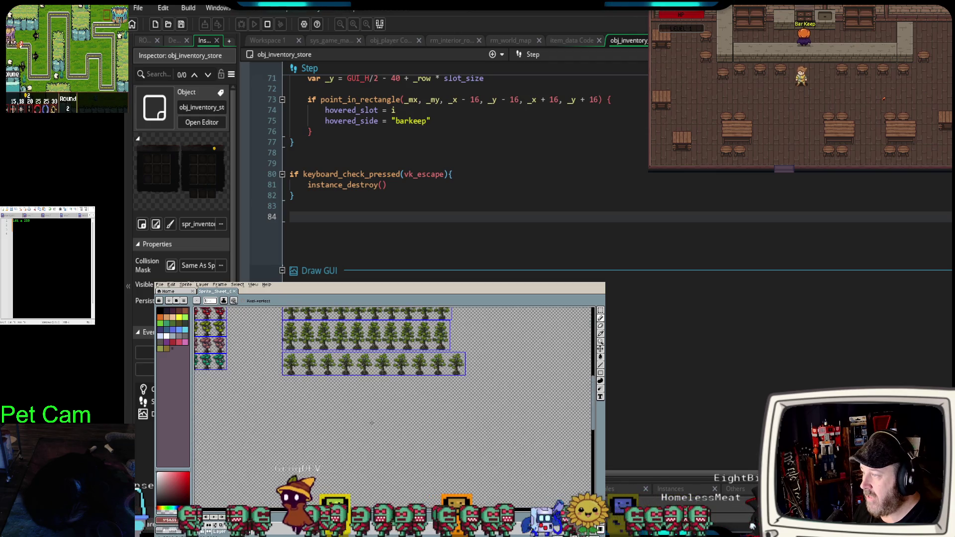
scroll(372, 422, "up", 3)
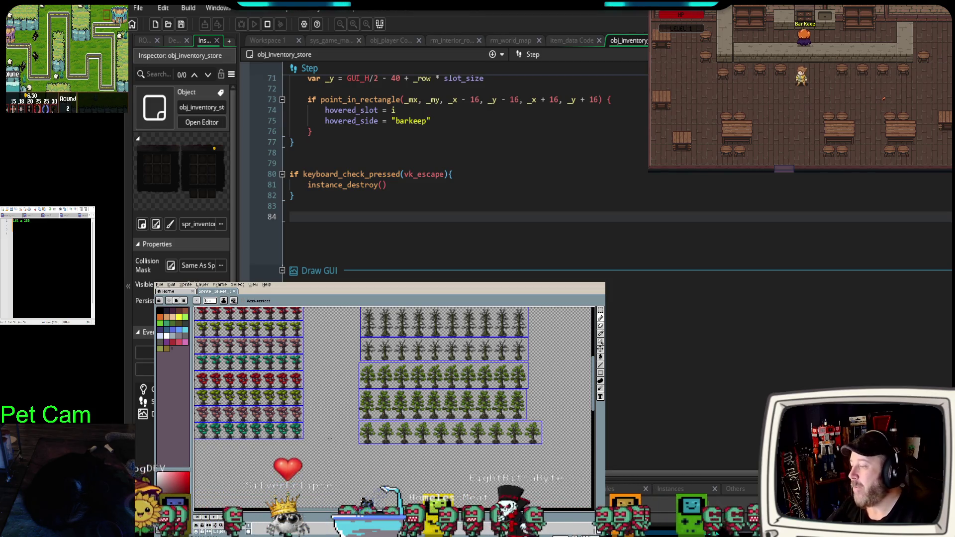
scroll(347, 397, "up", 1)
scroll(351, 401, "down", 1)
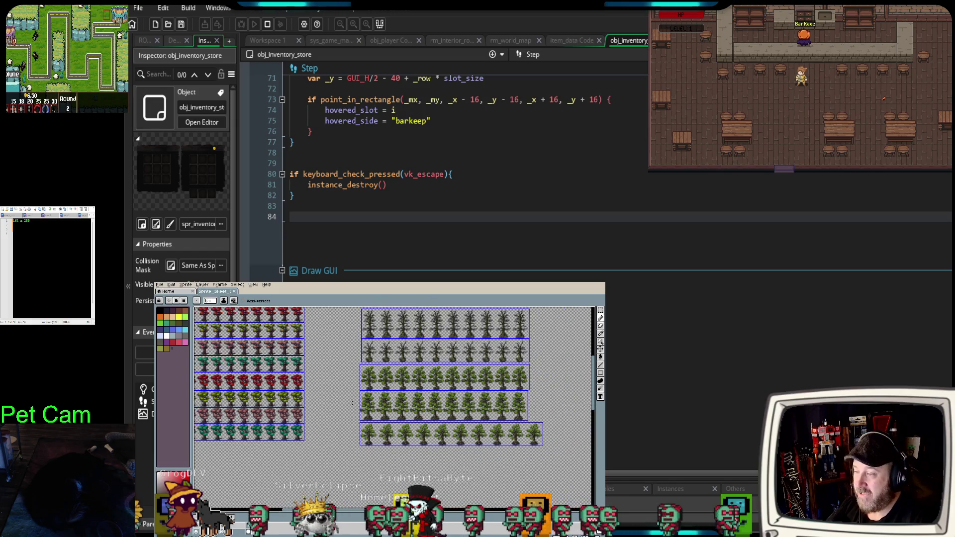
scroll(338, 392, "down", 1)
scroll(360, 456, "up", 1)
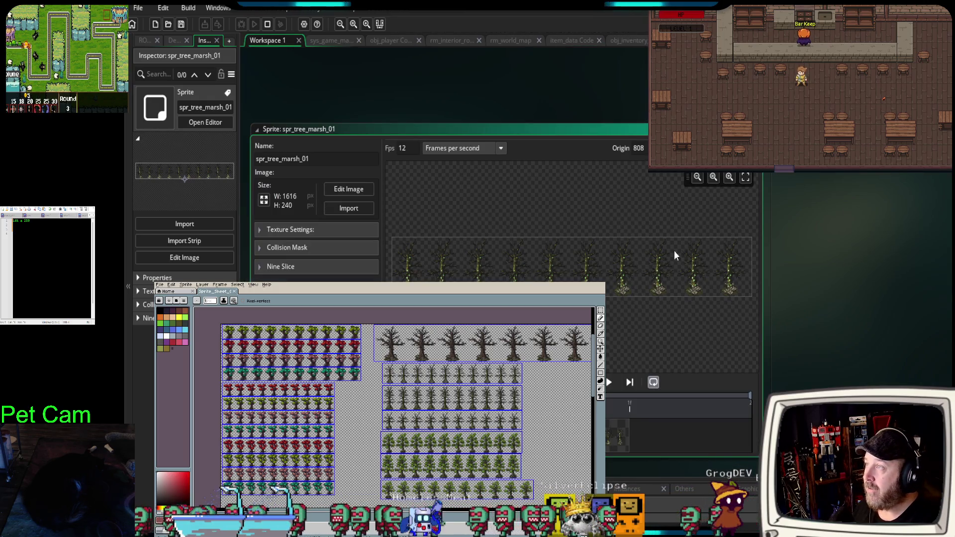
Zoom into the spr_tree_marsh_01 preview and pan back and forth across the dead-tree frames.
scroll(662, 319, "up", 5)
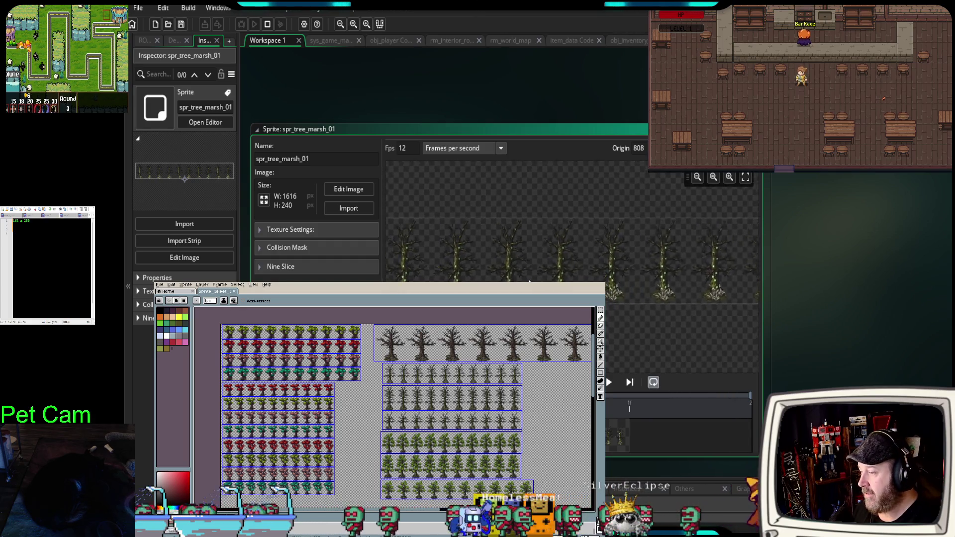
mouse_move(662, 318)
left_mouse_down()
mouse_move(639, 314)
mouse_move(652, 295)
mouse_move(654, 303)
left_mouse_up()
scroll(639, 313, "up", 2)
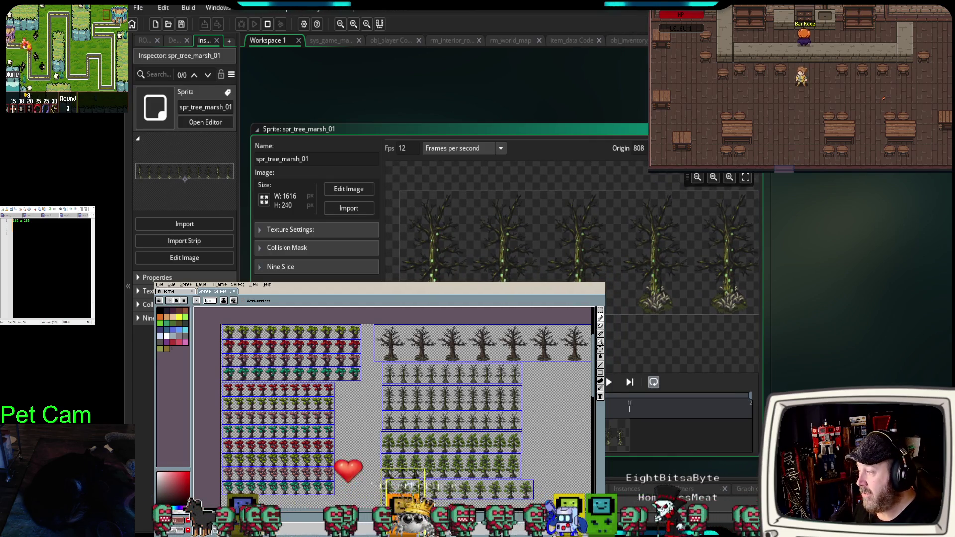
scroll(547, 239, "up", 1)
left_click_drag(654, 303, 686, 328)
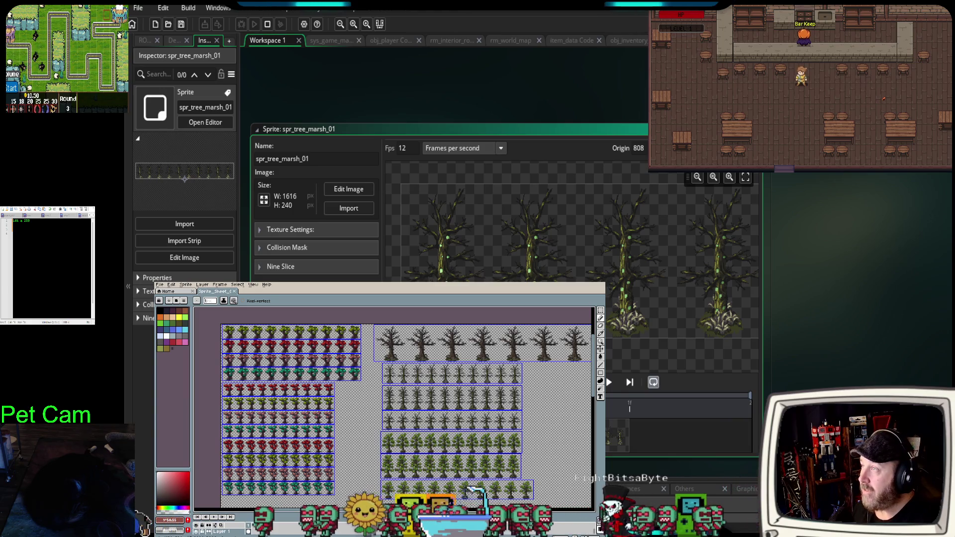
scroll(483, 343, "up", 2)
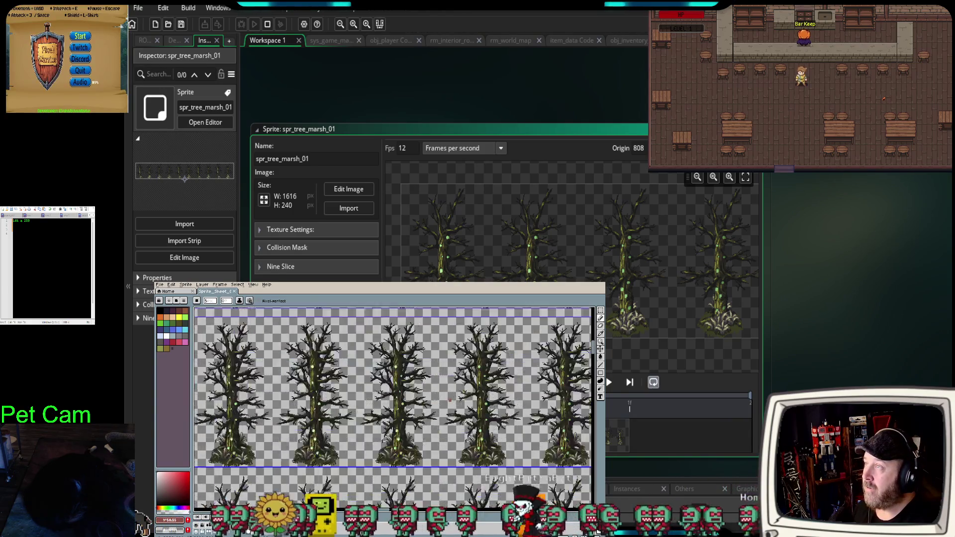
With the dead-tree row in view, choose the unfilled Rectangle tool and add a new layer.
scroll(418, 437, "down", 2)
left_click_drag(416, 403, 428, 448)
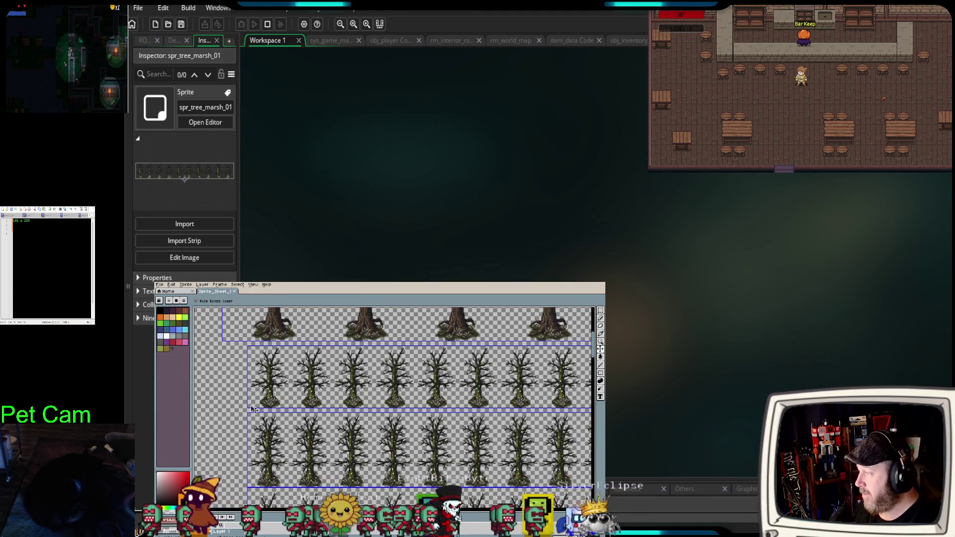
scroll(249, 406, "up", 1)
left_click_drag(225, 409, 236, 439)
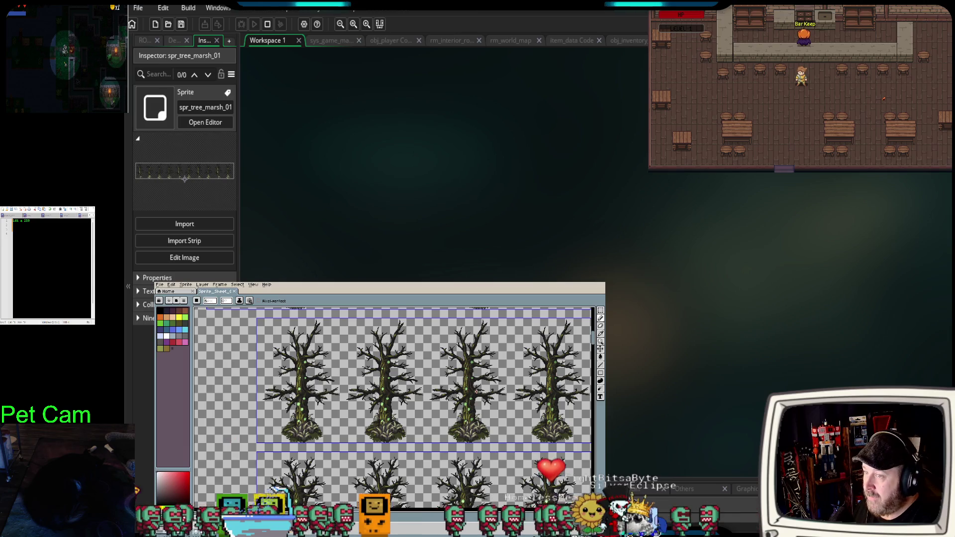
left_click(601, 374)
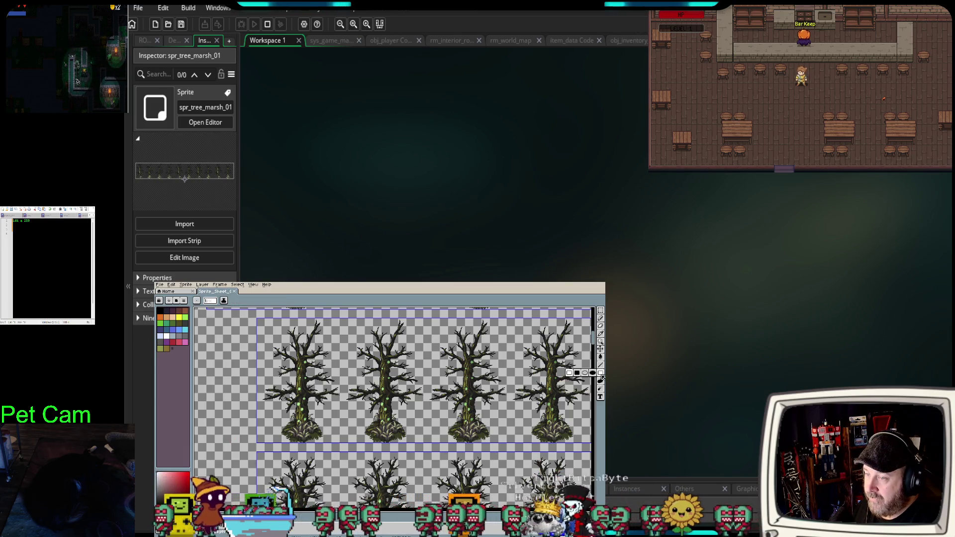
left_click(570, 375)
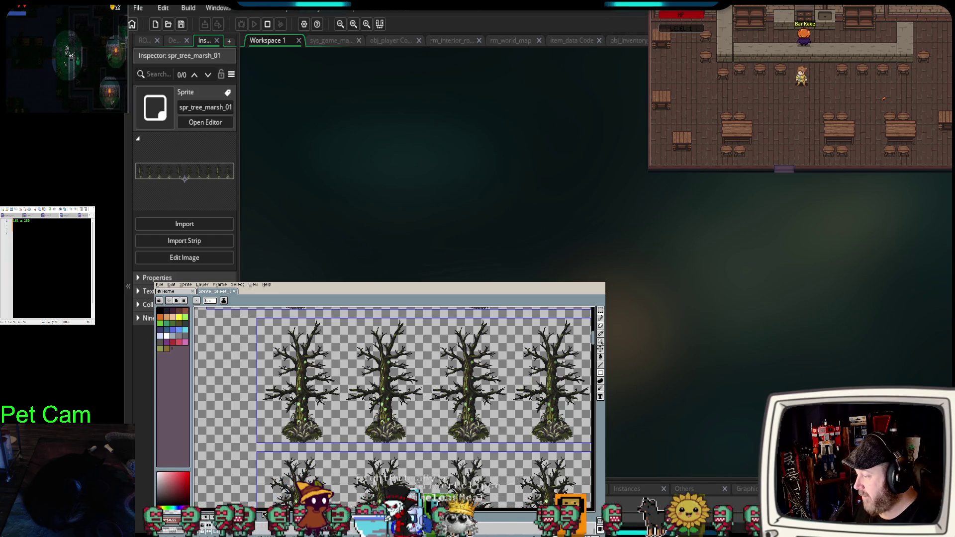
key("shift+n")
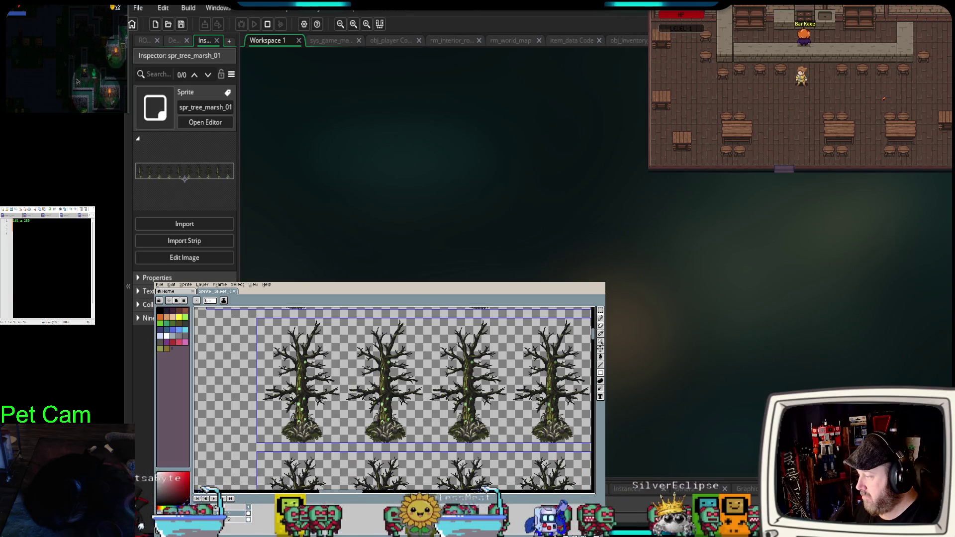
scroll(228, 441, "down", 2)
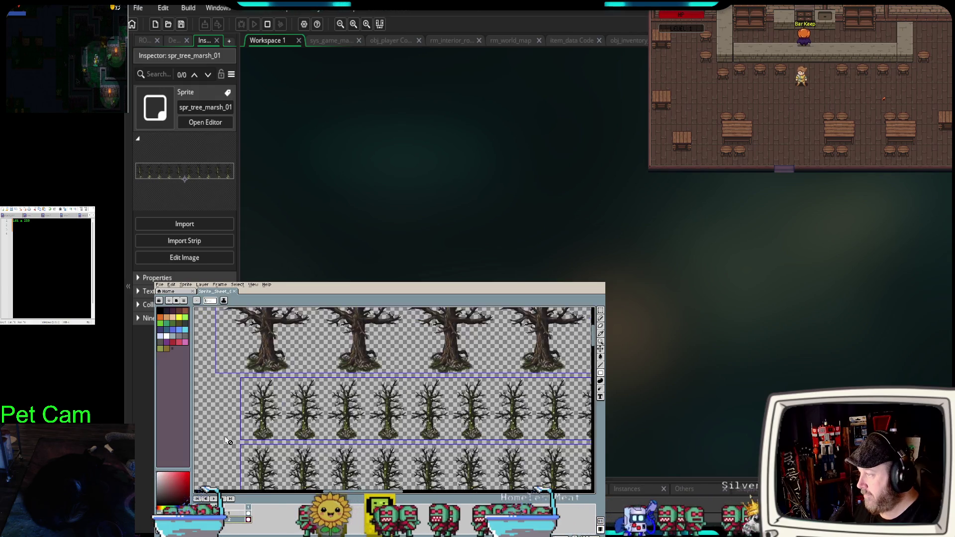
mouse_move(228, 441)
left_mouse_down()
mouse_move(272, 417)
mouse_move(263, 420)
left_mouse_up()
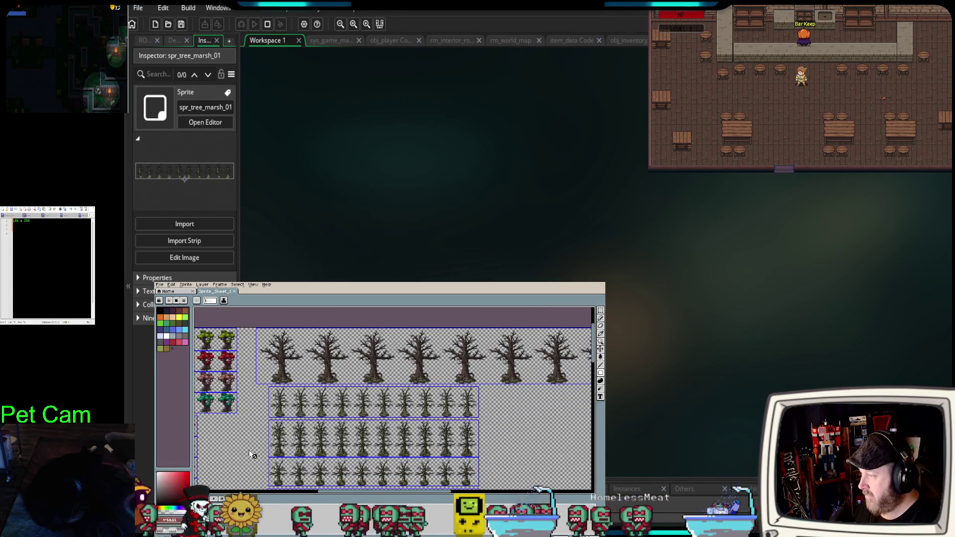
scroll(305, 431, "down", 2)
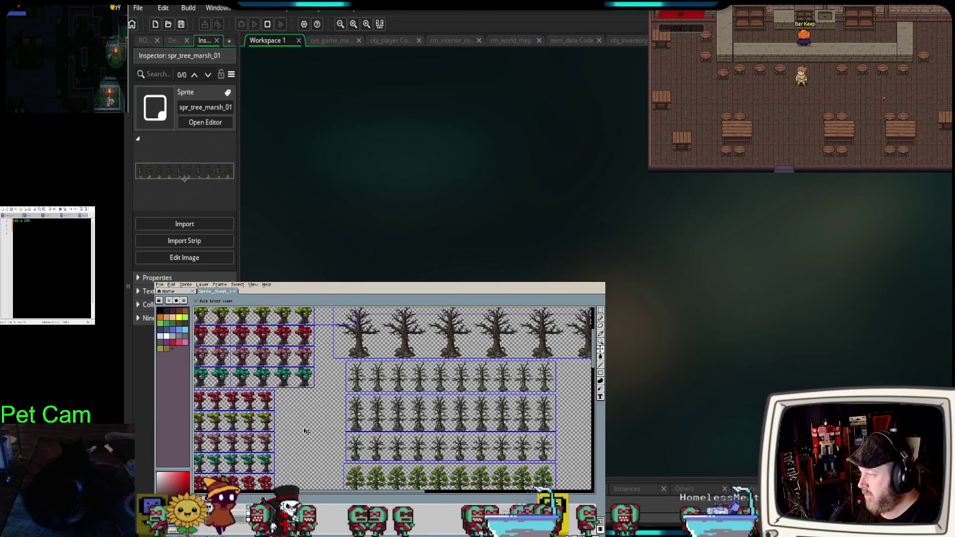
scroll(305, 432, "down", 1)
left_click_drag(298, 441, 336, 427)
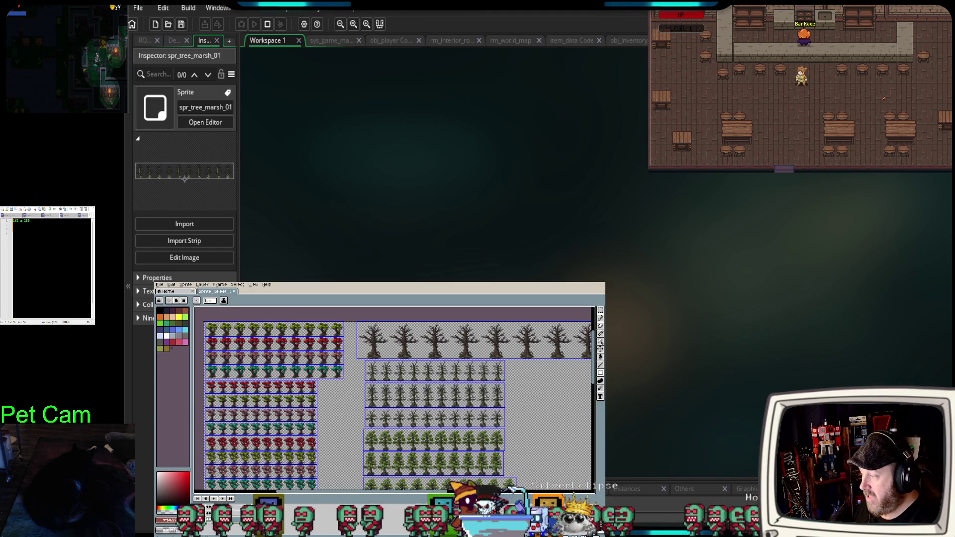
scroll(377, 411, "up", 3)
scroll(376, 411, "down", 2)
mouse_move(376, 411)
left_mouse_down()
mouse_move(344, 412)
mouse_move(341, 388)
mouse_move(331, 386)
left_mouse_up()
scroll(267, 355, "up", 2)
left_click_drag(267, 355, 244, 363)
scroll(242, 363, "down", 2)
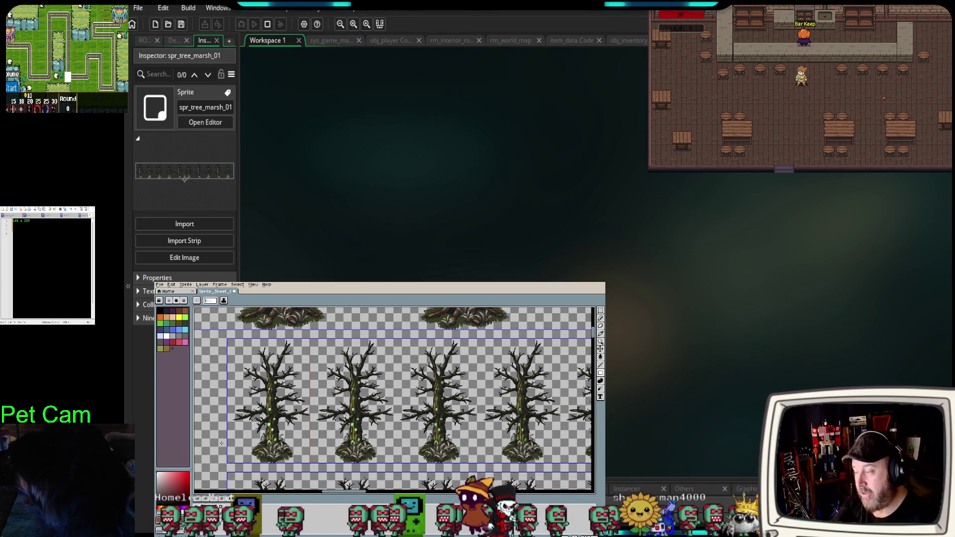
Marquee-select the first dead-tree frame, starting from its top-left corner.
scroll(246, 432, "up", 1)
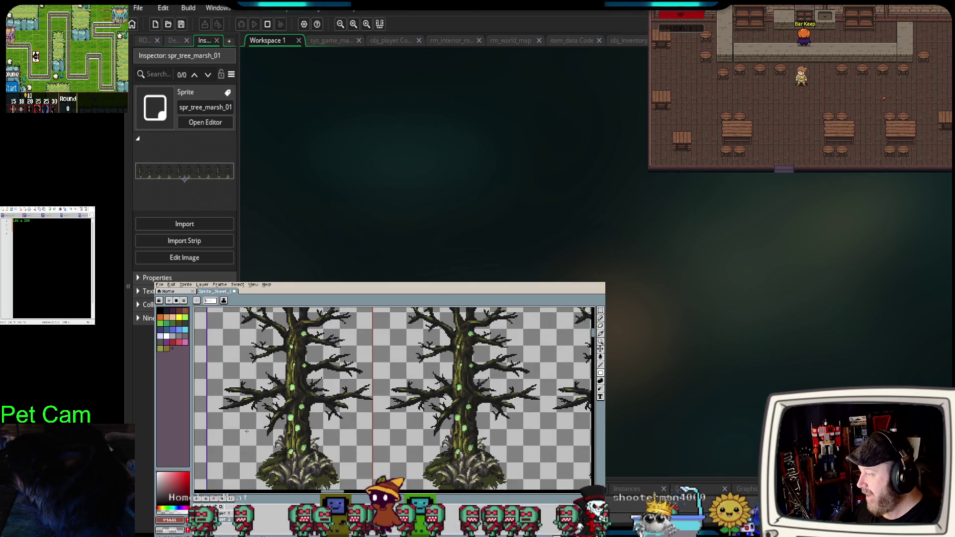
left_click_drag(247, 431, 257, 410)
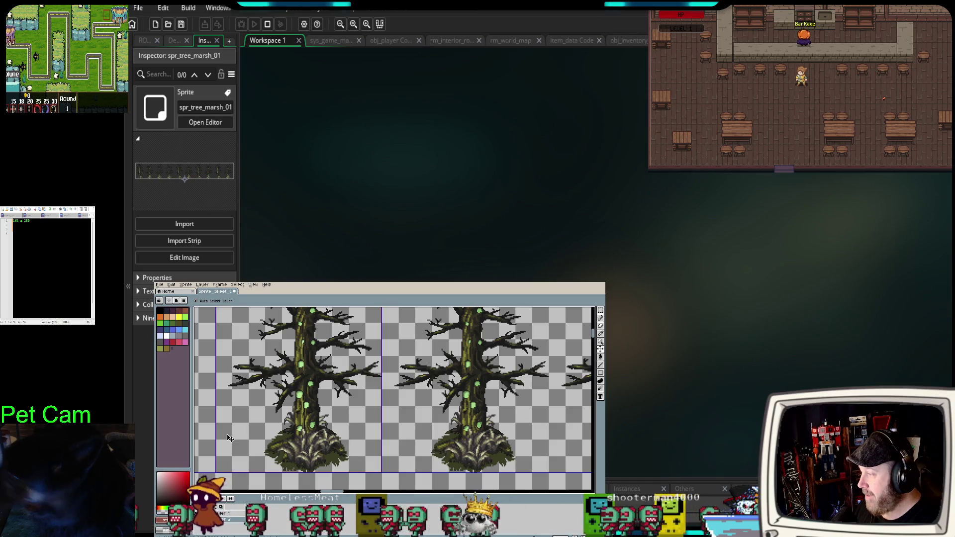
scroll(229, 434, "down", 1)
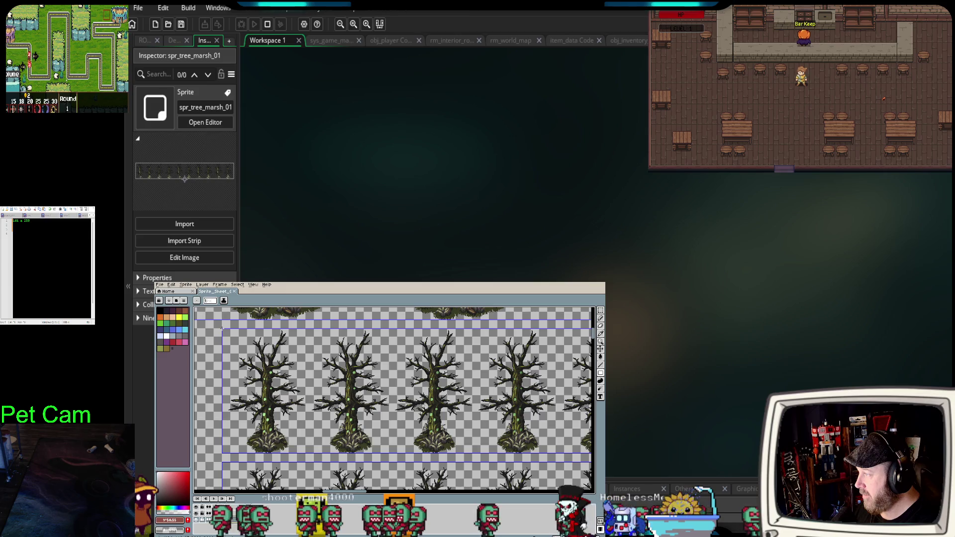
mouse_move(226, 336)
left_mouse_down()
mouse_move(248, 362)
mouse_move(293, 362)
mouse_move(306, 454)
left_mouse_up()
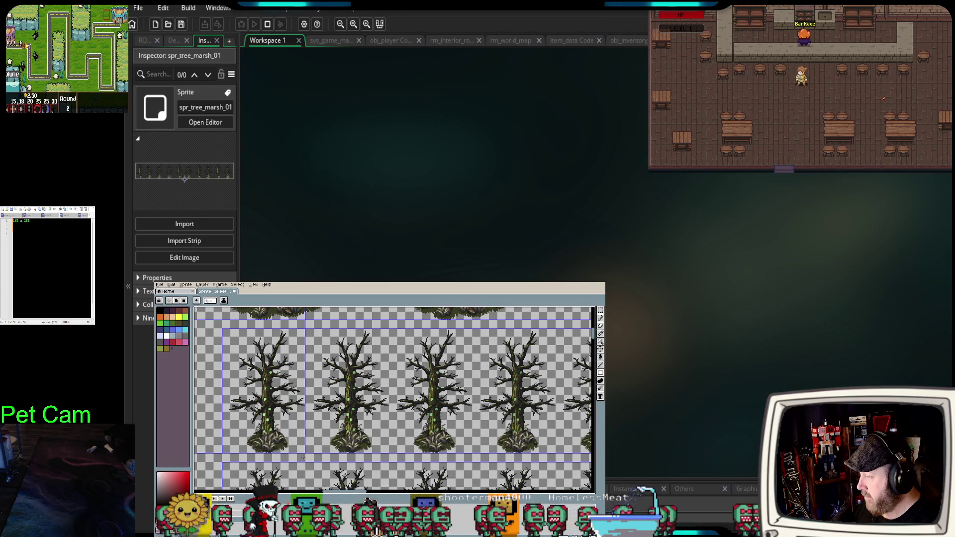
Draw trial red rectangles beside the first tree's trunk, discarding the misplaced ones.
scroll(303, 454, "up", 3)
scroll(303, 456, "left", 3)
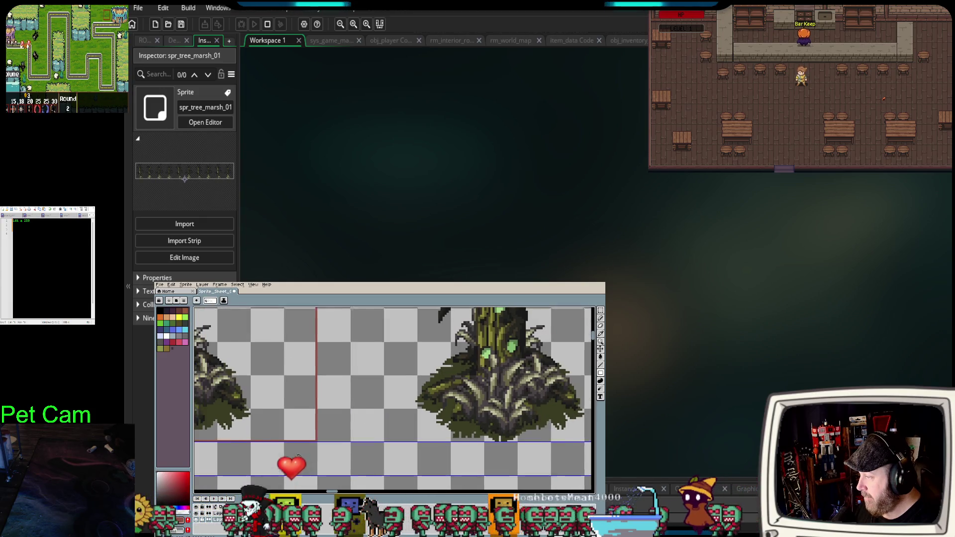
scroll(349, 453, "down", 3)
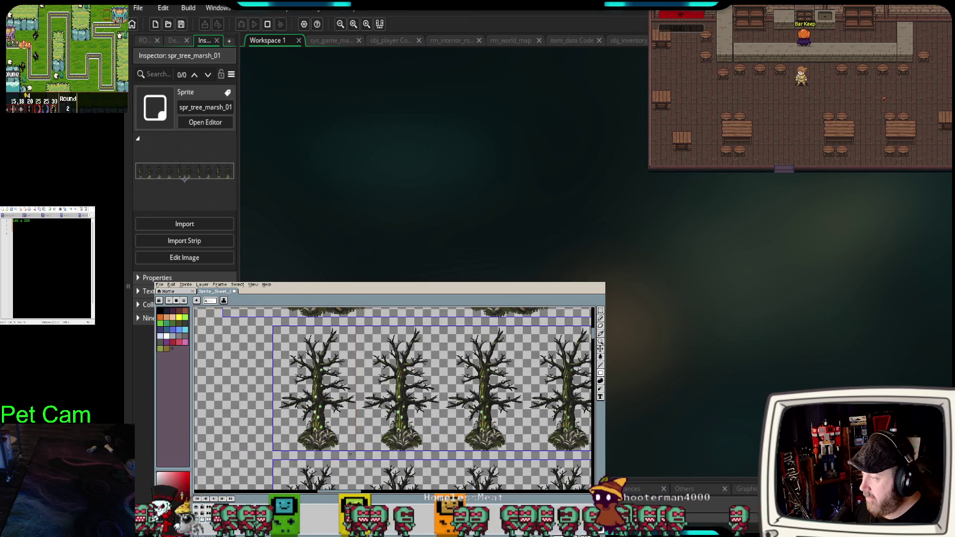
scroll(350, 453, "up", 4)
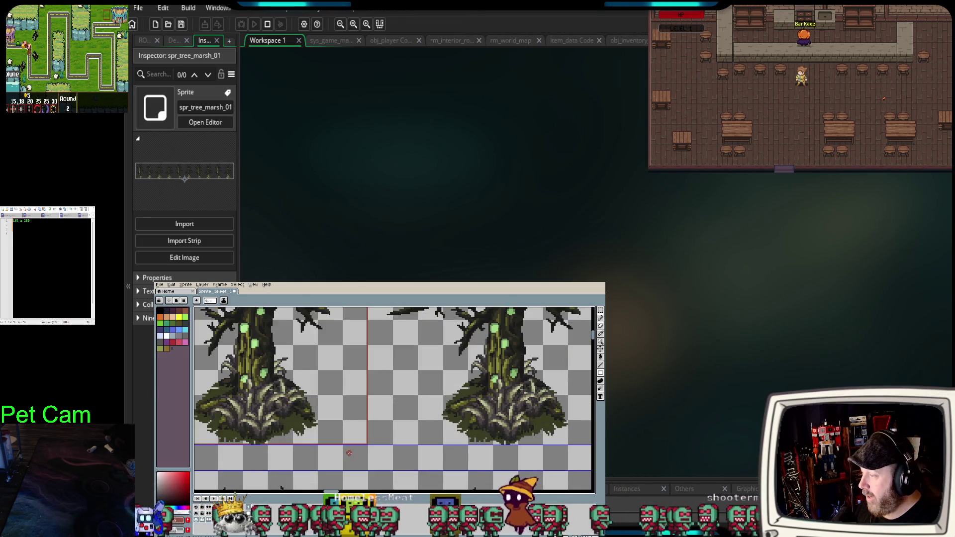
scroll(347, 454, "down", 3)
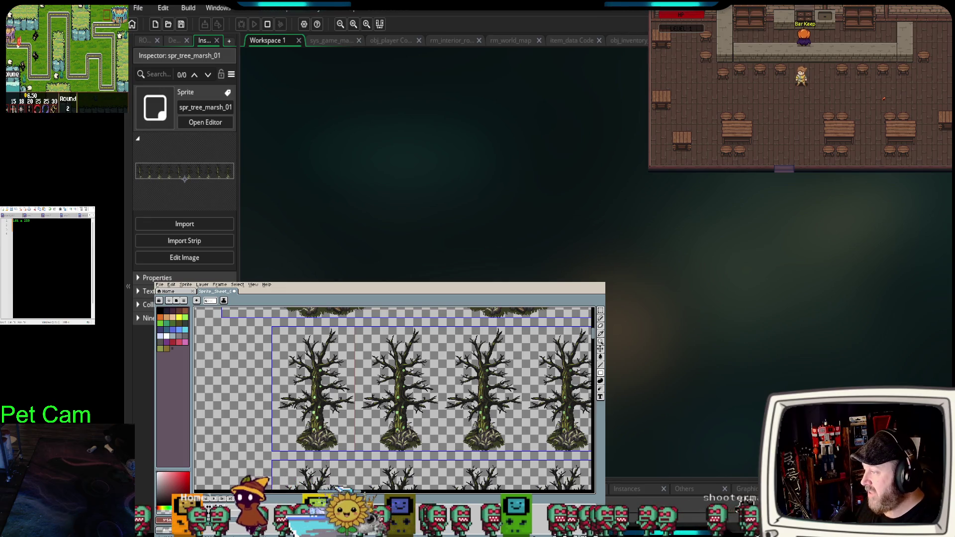
scroll(252, 430, "up", 3)
scroll(244, 406, "up", 1)
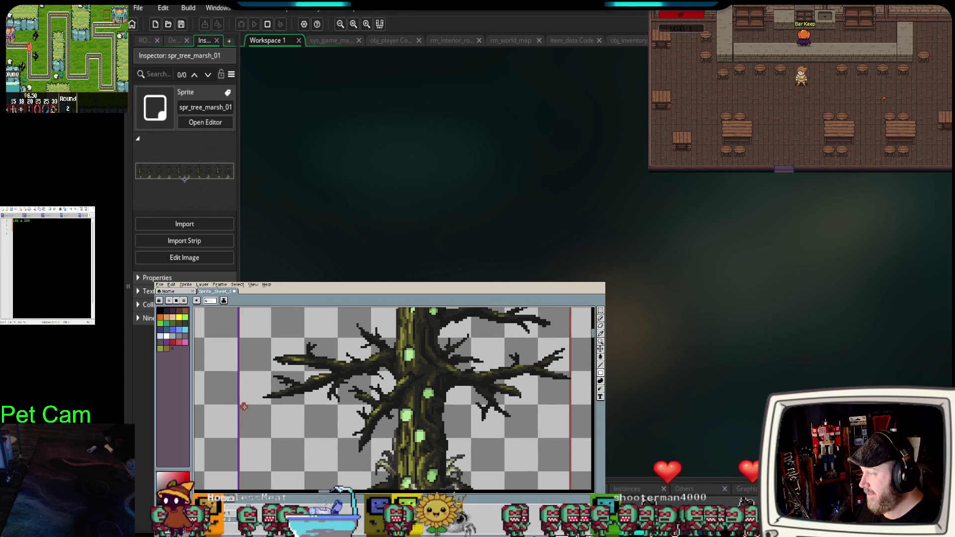
left_click_drag(241, 406, 302, 469)
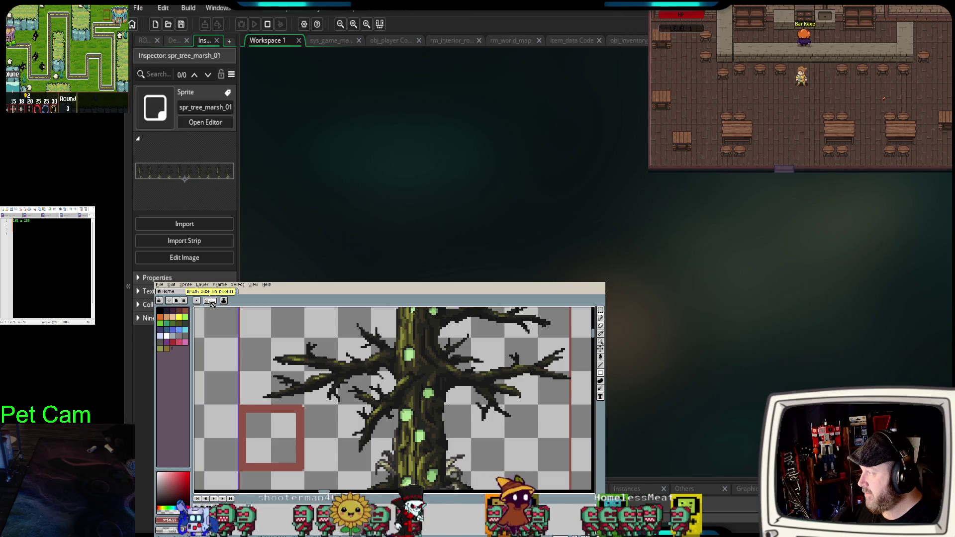
left_click(236, 429)
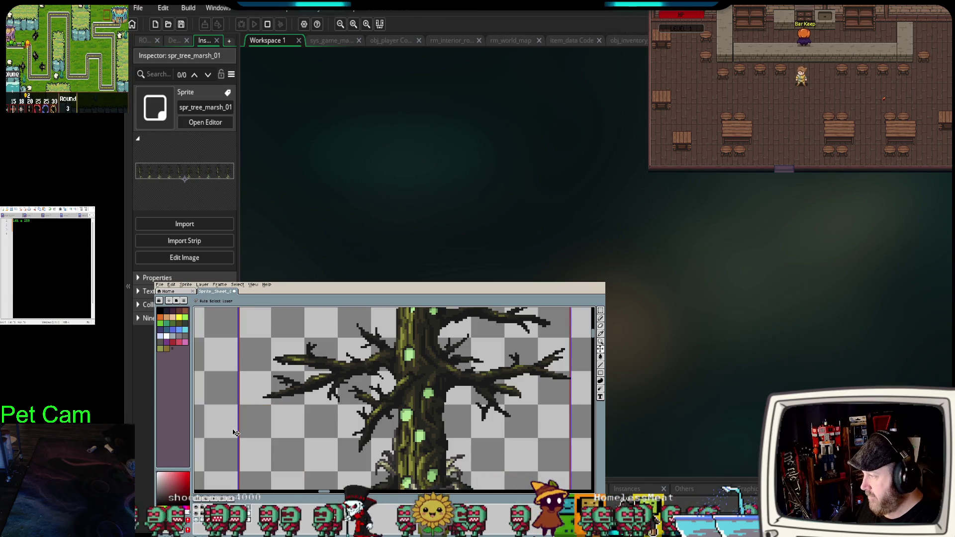
left_click_drag(243, 410, 303, 470)
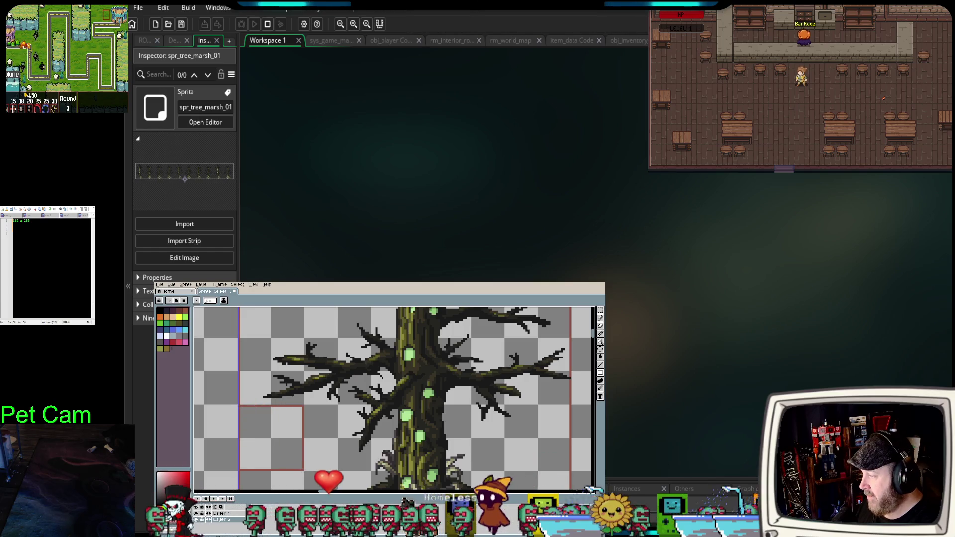
scroll(301, 470, "down", 3)
left_click_drag(261, 466, 244, 436)
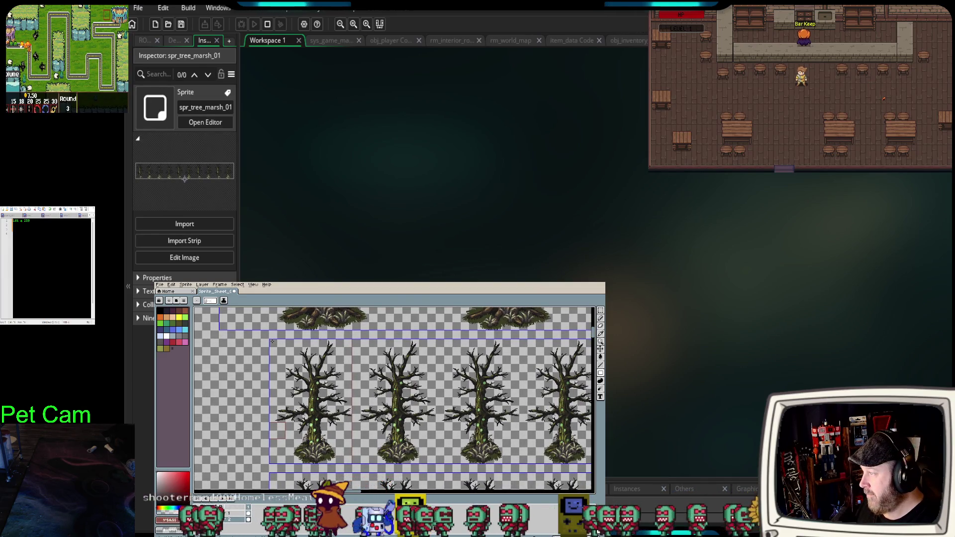
left_click(258, 400)
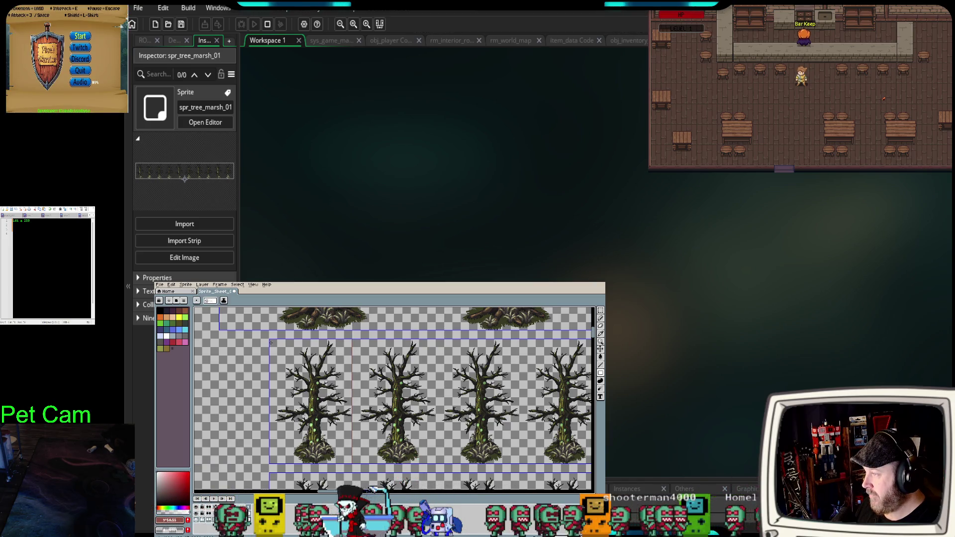
Undo a stray red stroke, then draw a red rectangle from the cell's top-left across the frame.
scroll(270, 341, "up", 1)
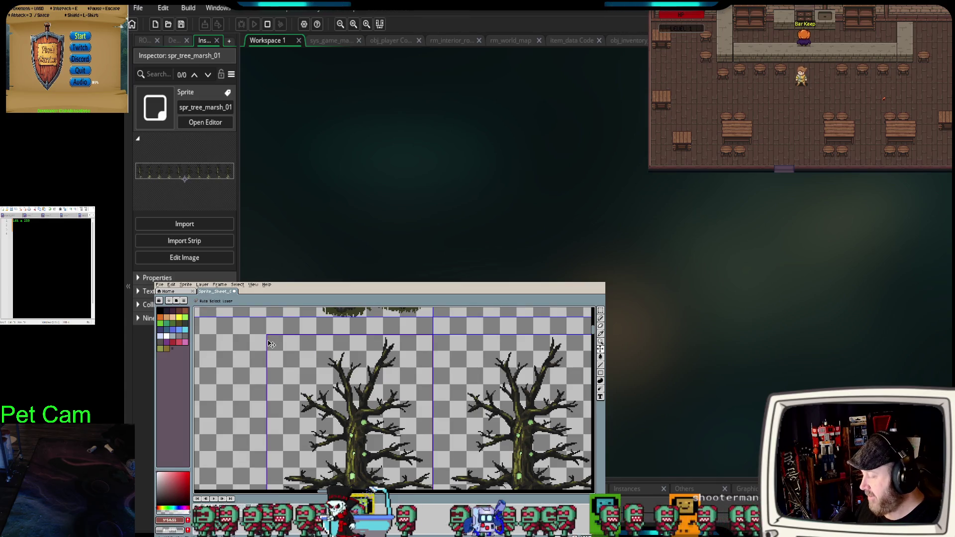
scroll(265, 336, "up", 1)
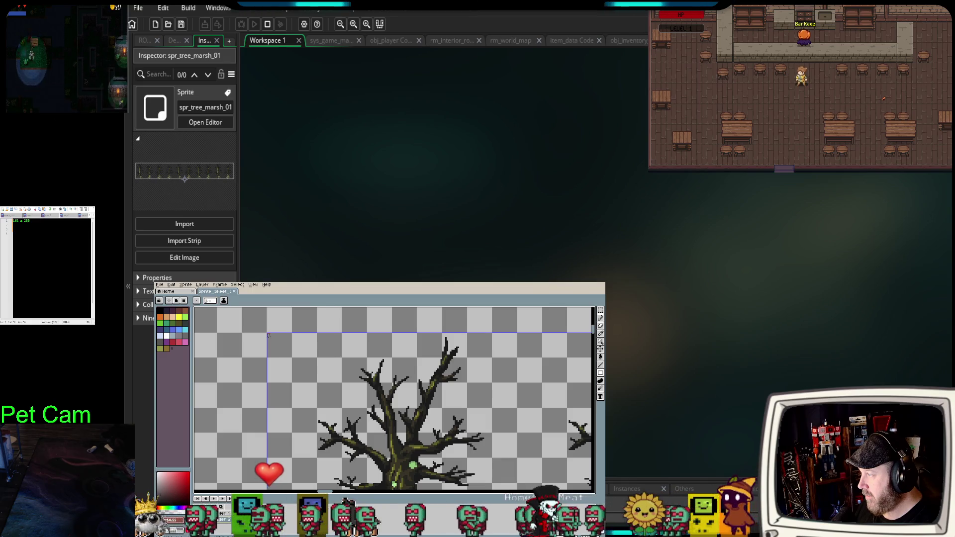
left_click_drag(268, 334, 270, 350)
scroll(269, 350, "up", 2)
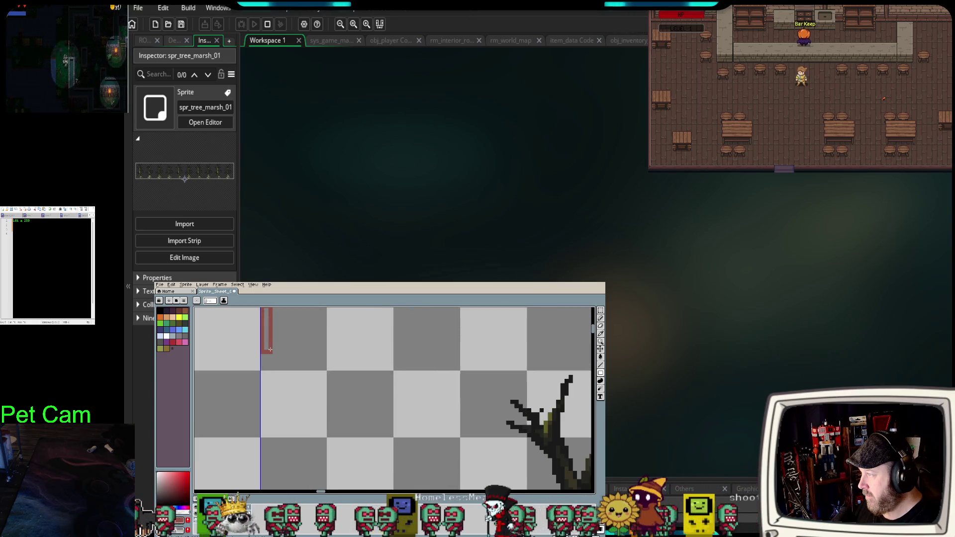
scroll(269, 350, "down", 1)
key("v")
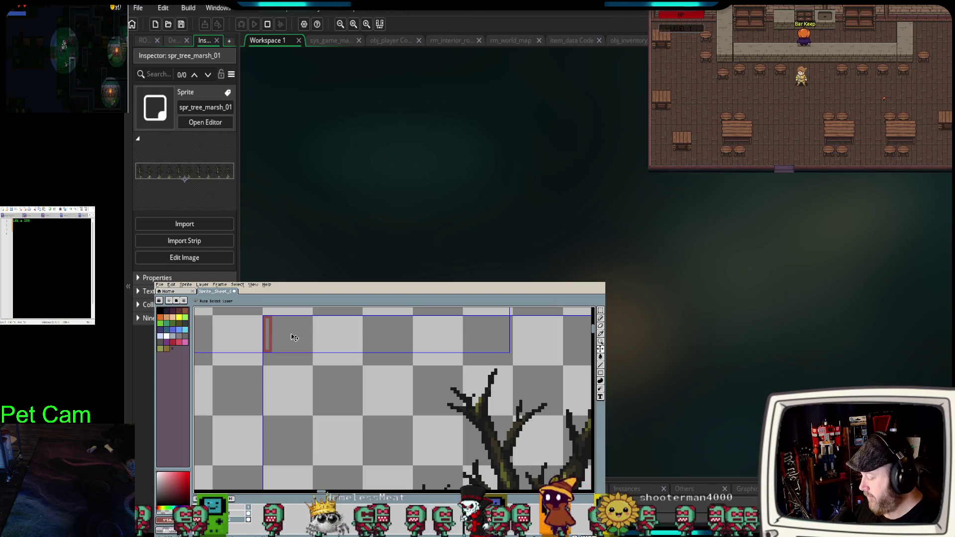
key("ctrl+z")
key("b")
mouse_move(264, 316)
left_mouse_down()
mouse_move(287, 373)
mouse_move(352, 433)
mouse_move(442, 447)
mouse_move(445, 490)
mouse_move(472, 490)
mouse_move(458, 449)
left_mouse_up()
scroll(318, 401, "down", 2)
scroll(472, 491, "up", 1)
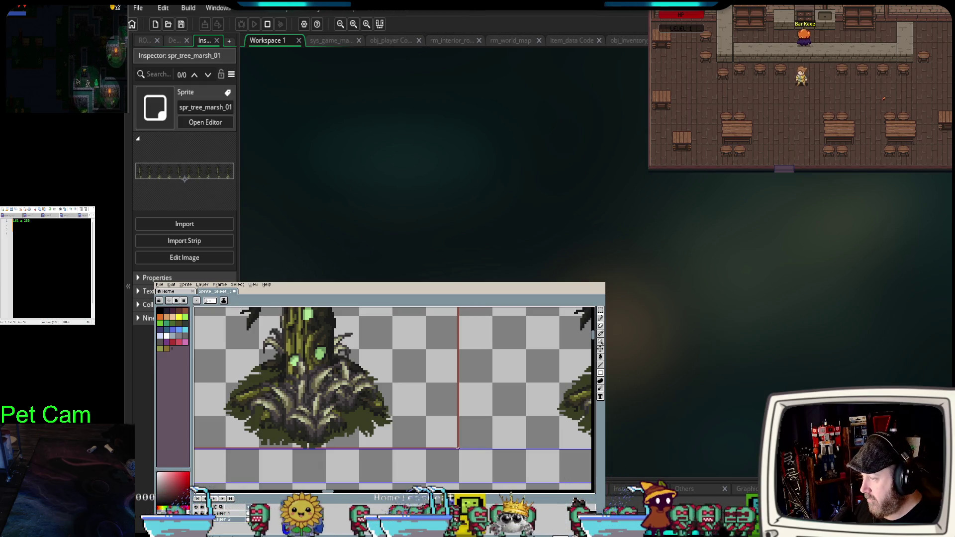
scroll(271, 427, "down", 3)
scroll(271, 428, "up", 1)
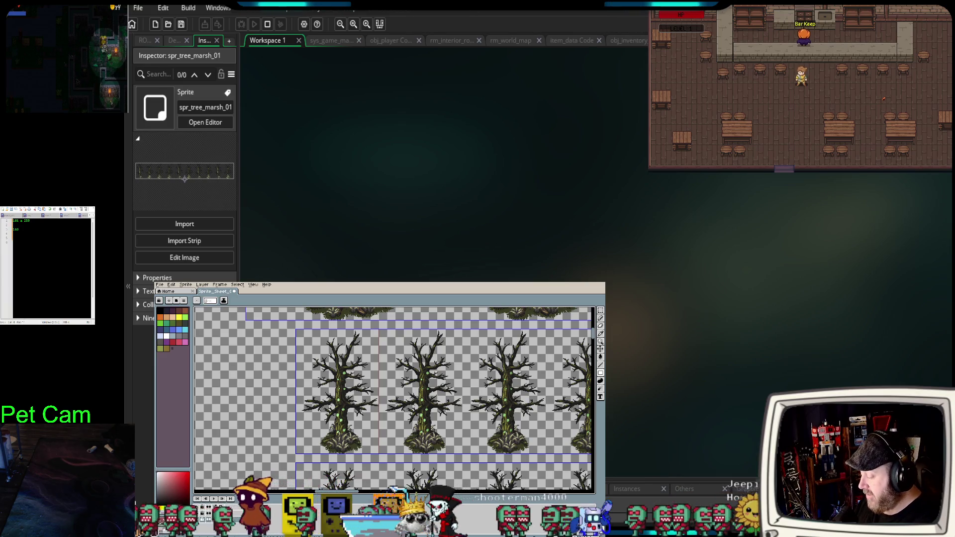
Pan the sheet over to the dead-tree row and select the Rectangular Marquee tool.
type(" x 240")
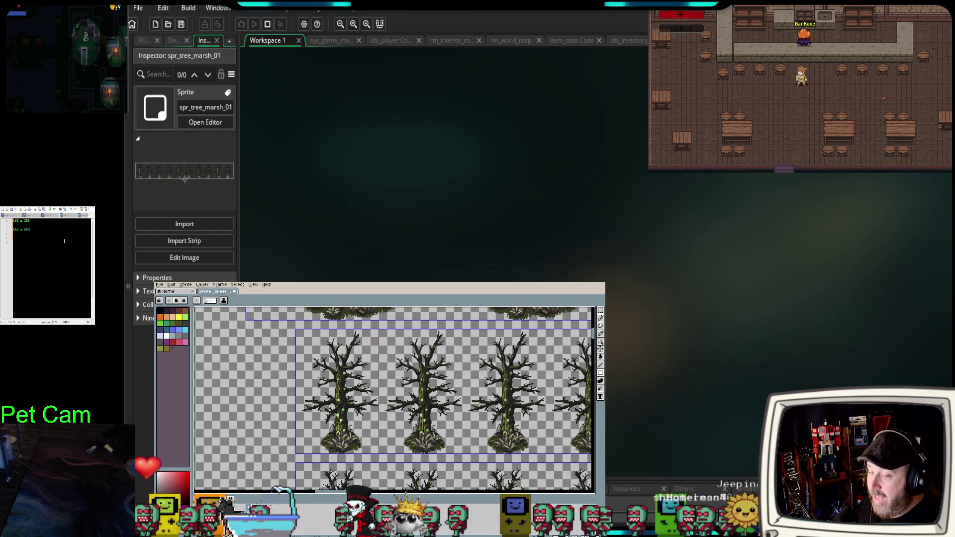
left_click_drag(258, 450, 231, 445)
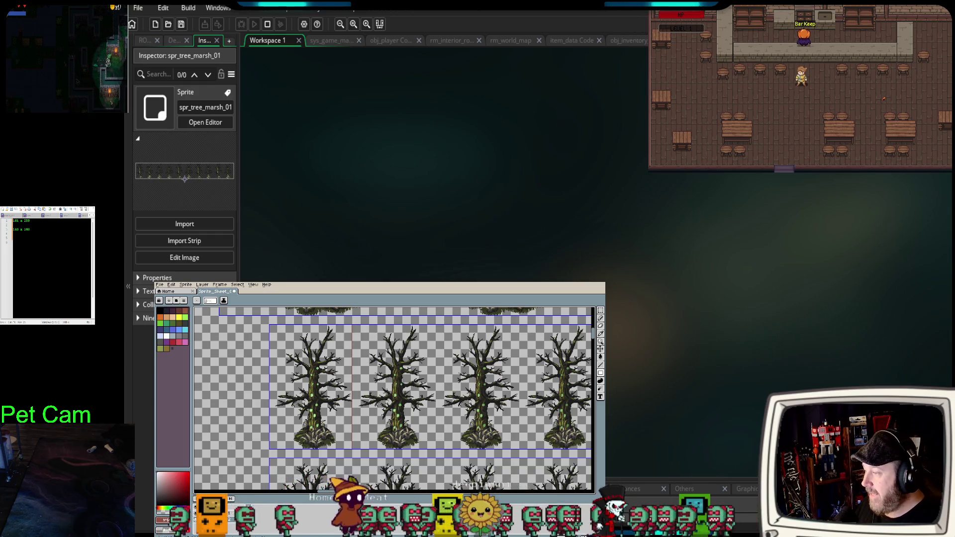
left_click_drag(371, 437, 324, 434)
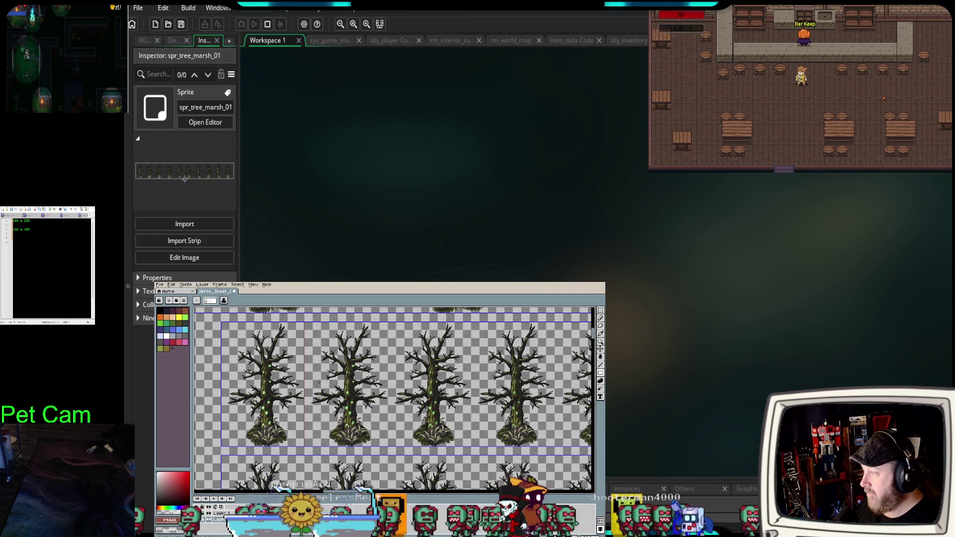
scroll(318, 382, "up", 1)
scroll(318, 382, "down", 2)
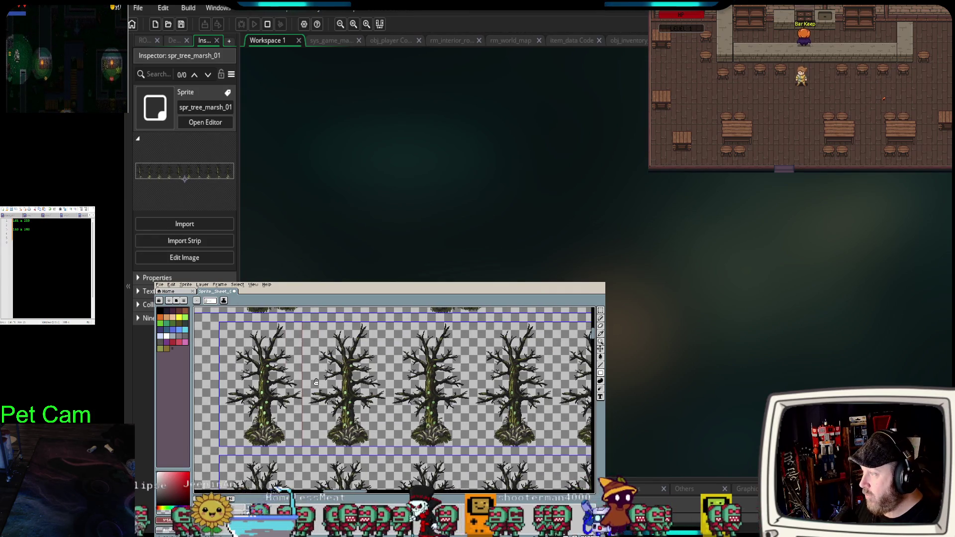
scroll(309, 385, "up", 1)
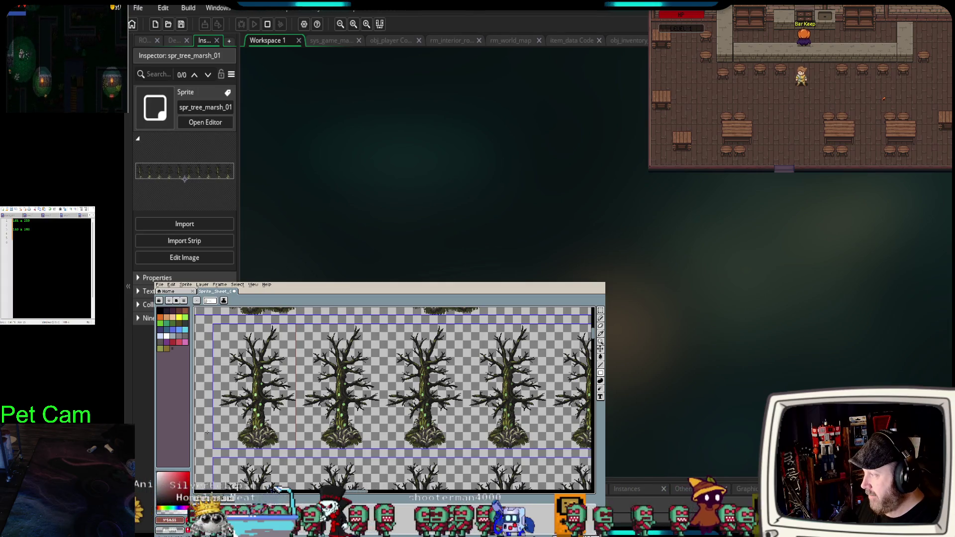
left_click_drag(207, 432, 209, 432)
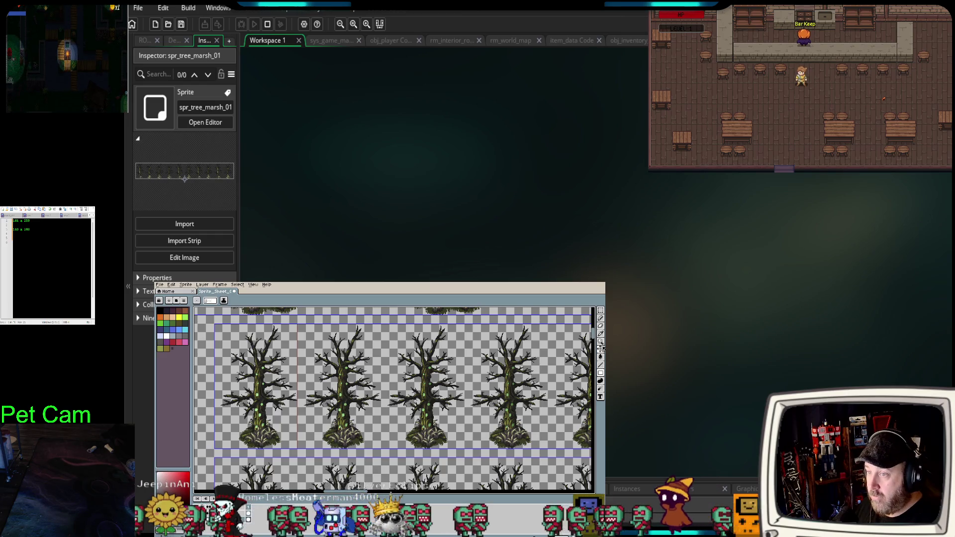
left_click(601, 311)
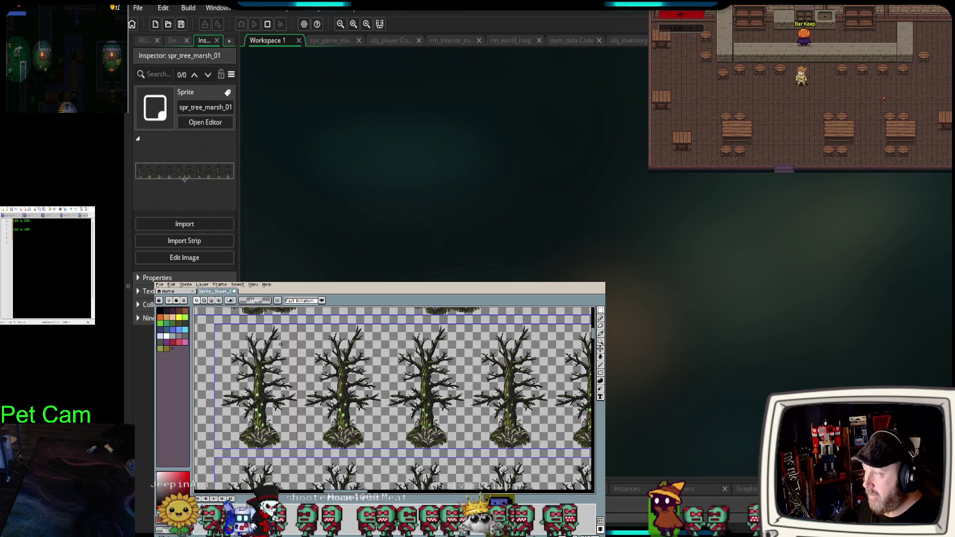
Select a tree frame, move it onto the second tree, and nudge it up 1 px.
left_click_drag(210, 321, 301, 454)
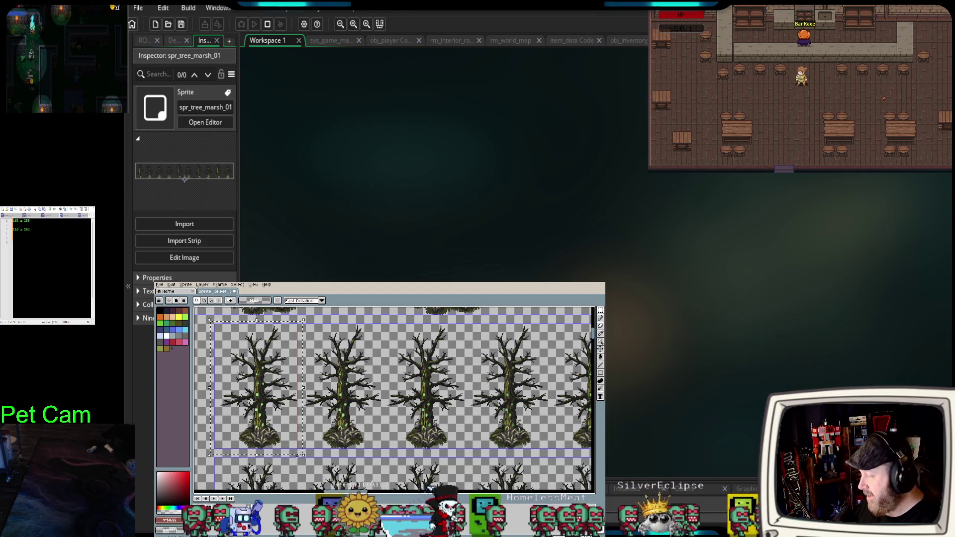
left_click_drag(251, 428, 366, 401)
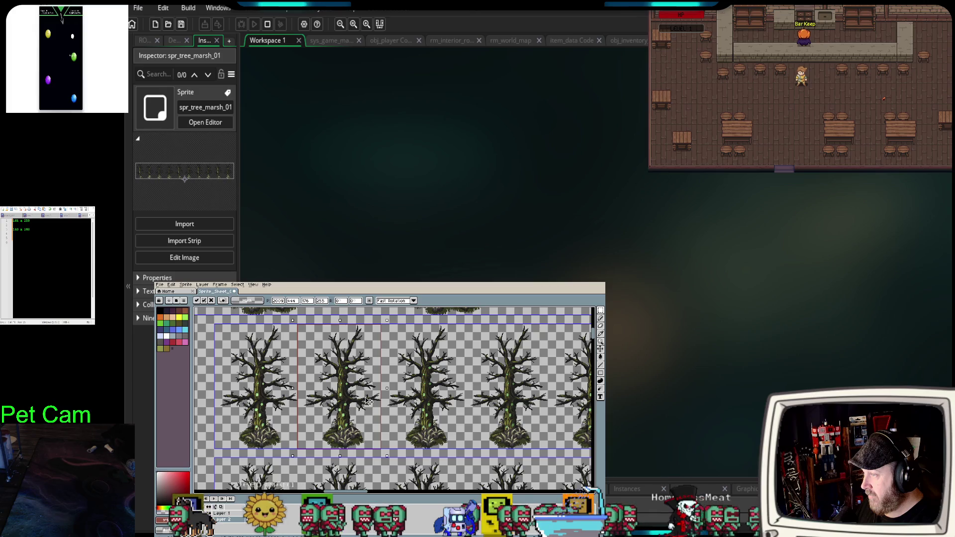
key("Up")
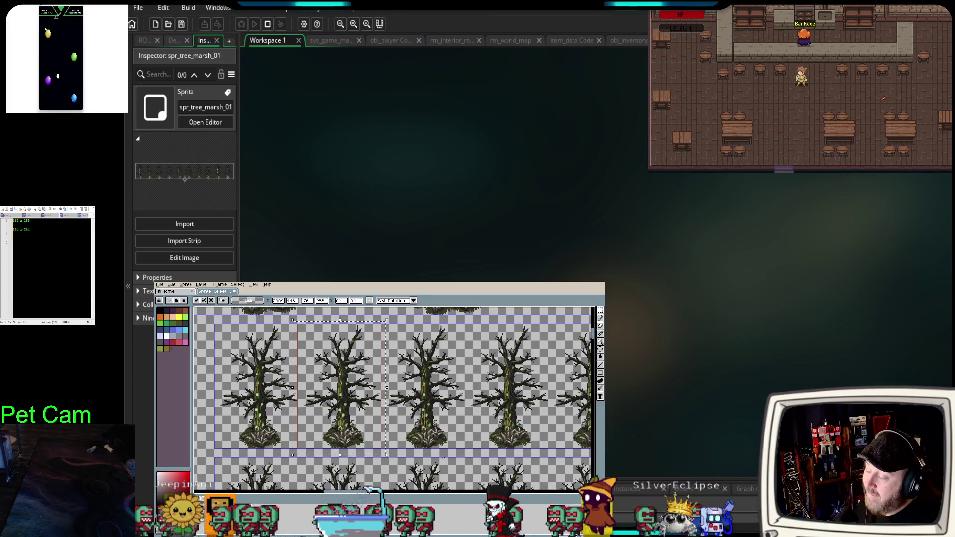
Step the selection one frame right onto the next tree.
left_click_drag(443, 458, 379, 453)
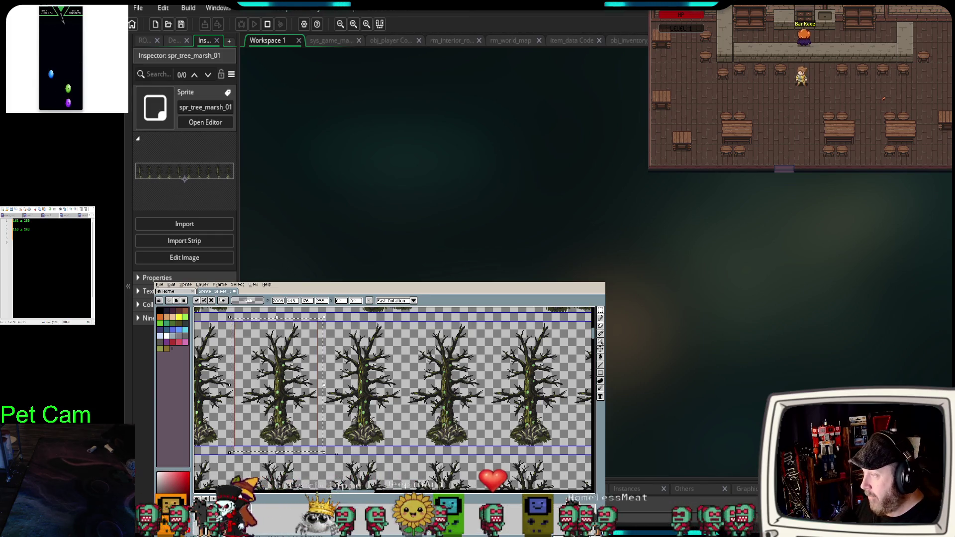
mouse_move(304, 423)
left_mouse_down()
mouse_move(419, 423)
mouse_move(386, 422)
left_mouse_up()
scroll(372, 458, "right", 3)
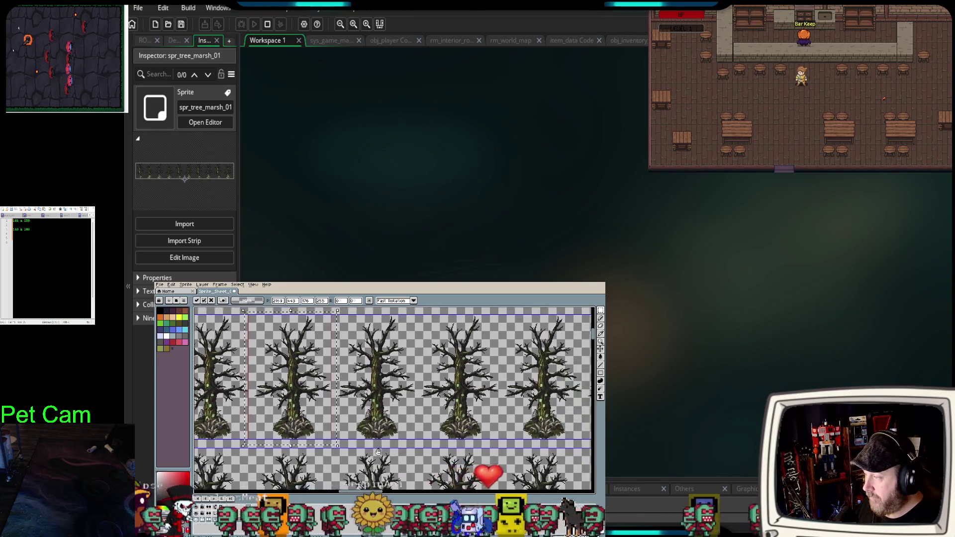
mouse_move(371, 458)
left_mouse_down()
mouse_move(406, 418)
mouse_move(383, 419)
left_mouse_up()
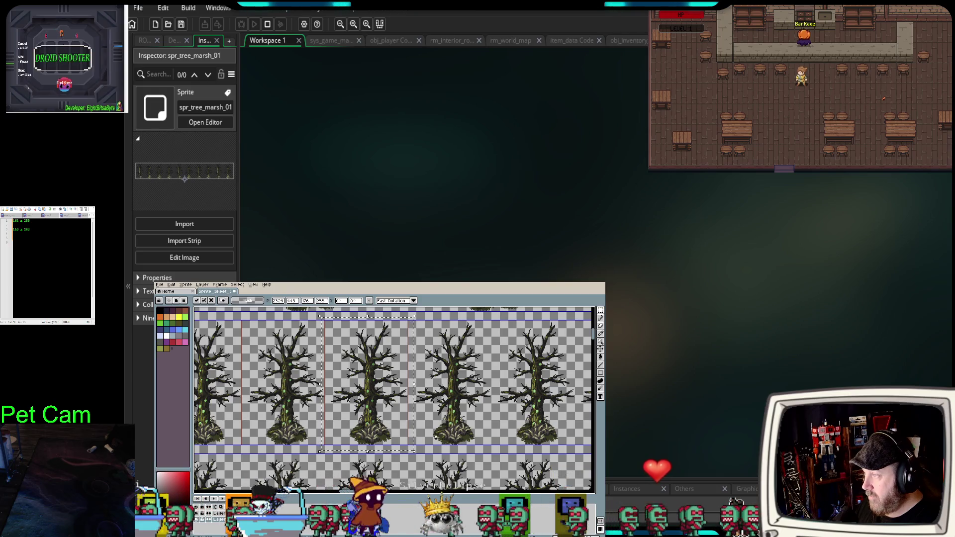
Zoom in on where the tree base meets the red guide, then zoom back out.
scroll(383, 419, "down", 2)
scroll(313, 424, "up", 4)
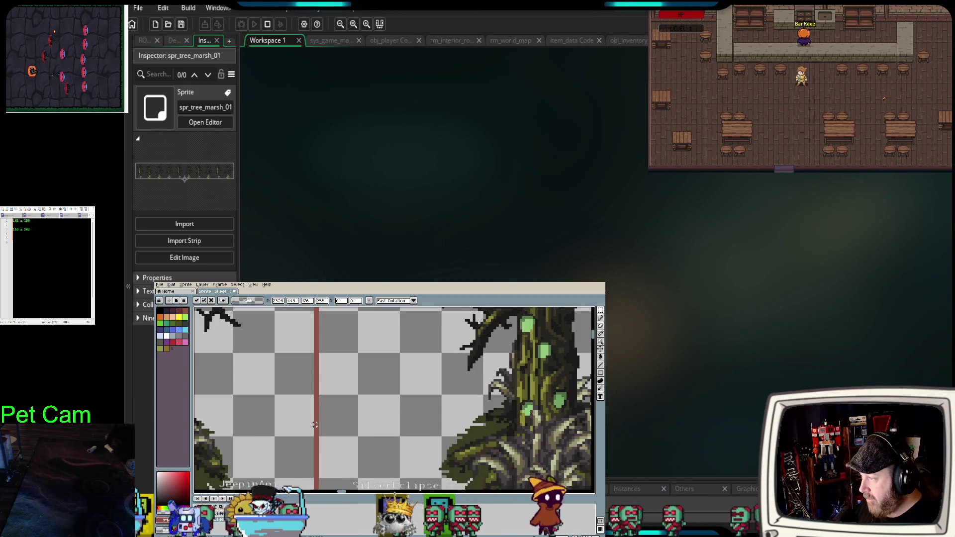
scroll(364, 448, "down", 1)
scroll(364, 449, "down", 3)
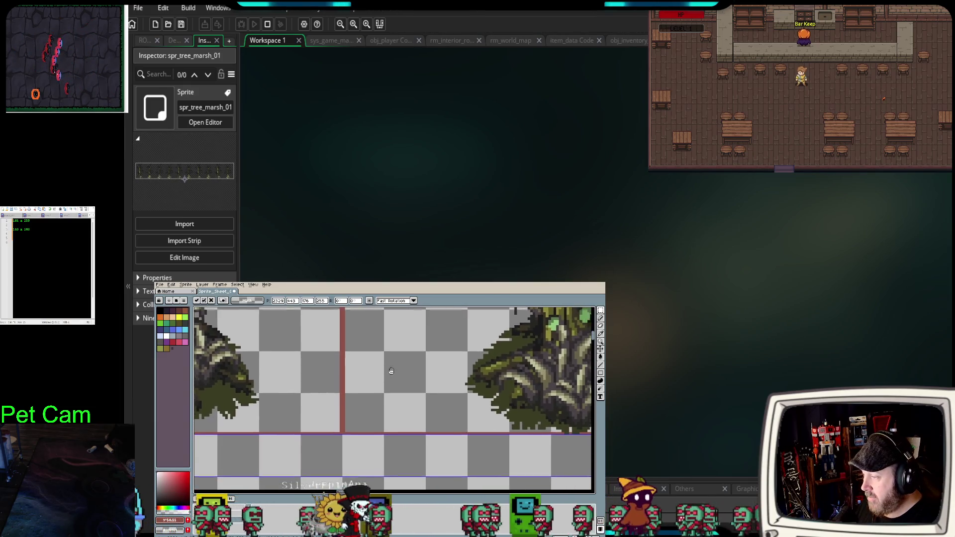
scroll(348, 447, "right", 5)
scroll(329, 461, "right", 10)
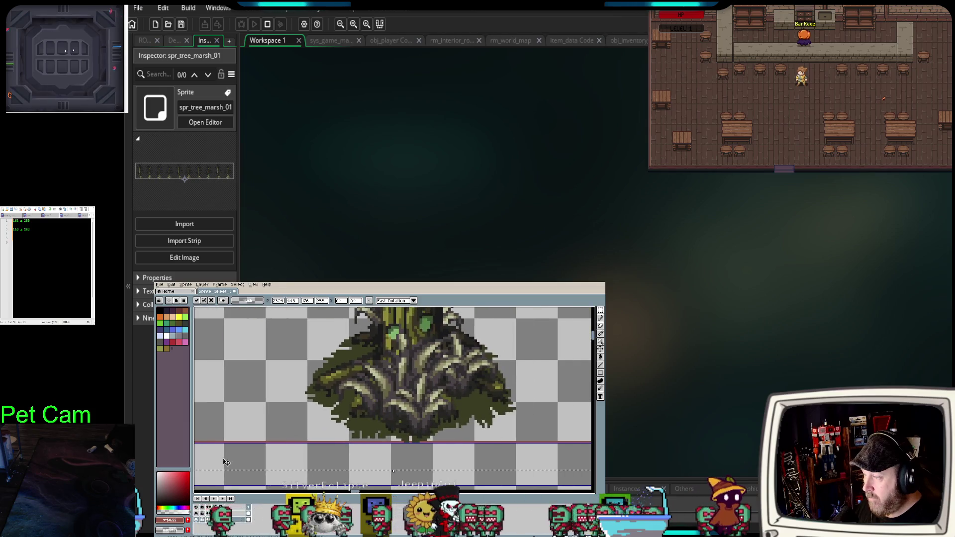
scroll(276, 437, "down", 5)
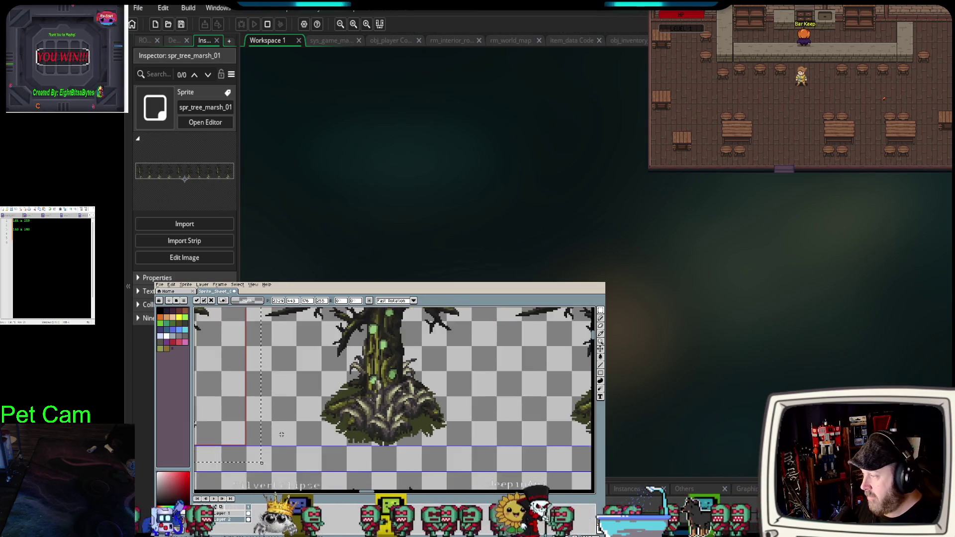
scroll(289, 447, "left", 3)
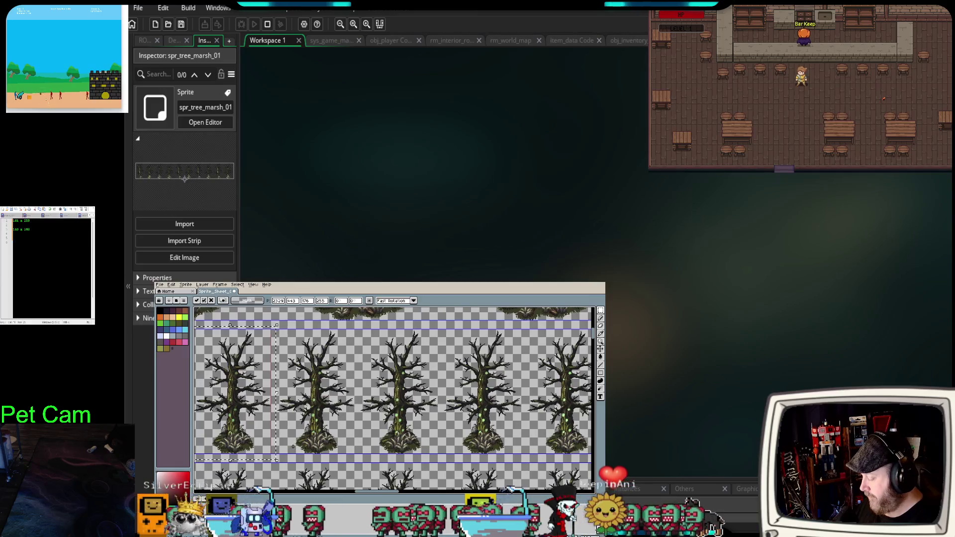
Drag the selection back toward the first tree, then undo to return it to the middle tree.
left_click_drag(389, 417, 311, 425)
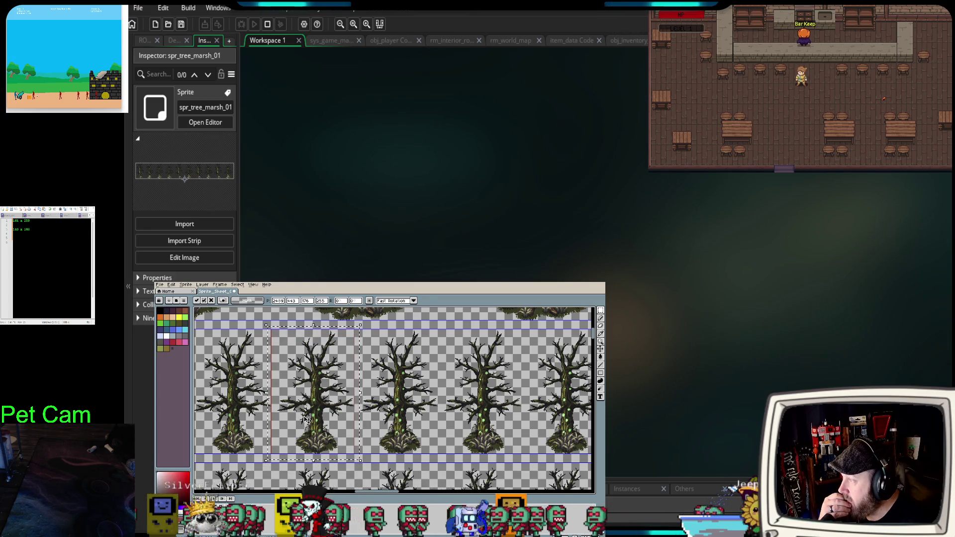
left_click_drag(406, 423, 303, 430)
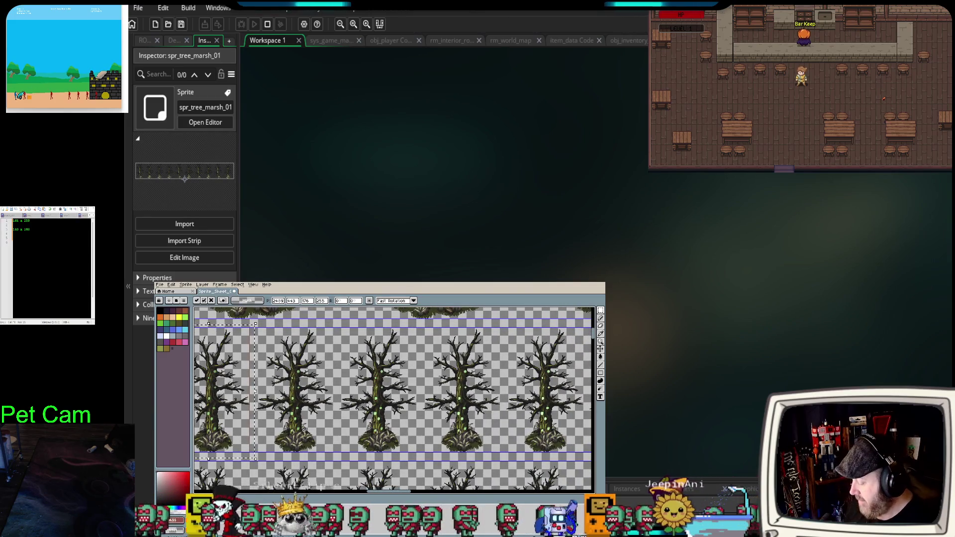
key("ctrl+z")
Place the selection on the third tree, nudge it left and right, commit, then grab the fourth tree.
left_click_drag(402, 403, 300, 404)
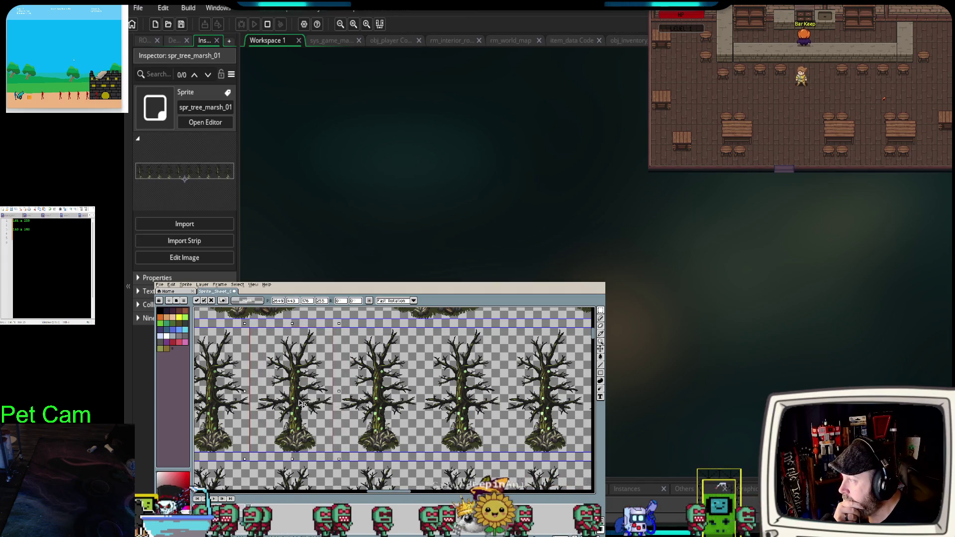
mouse_move(378, 428)
left_mouse_down()
mouse_move(398, 430)
mouse_move(308, 432)
mouse_move(407, 426)
mouse_move(347, 425)
left_mouse_up()
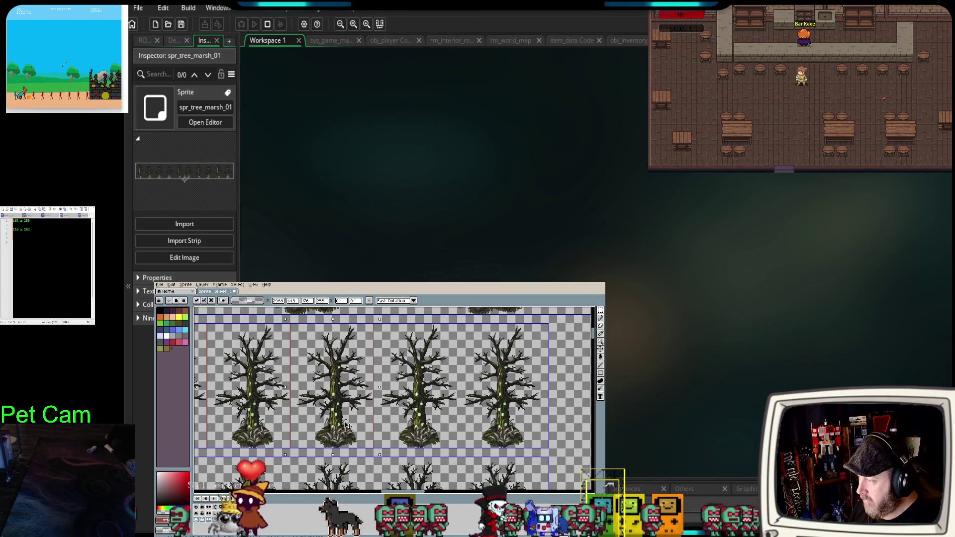
left_click_drag(346, 425, 347, 425)
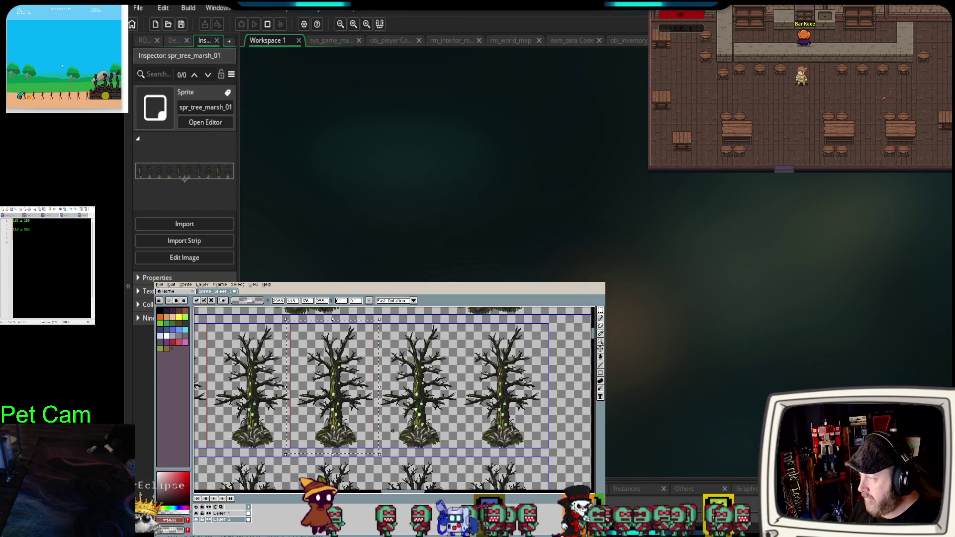
left_click_drag(409, 433, 387, 437)
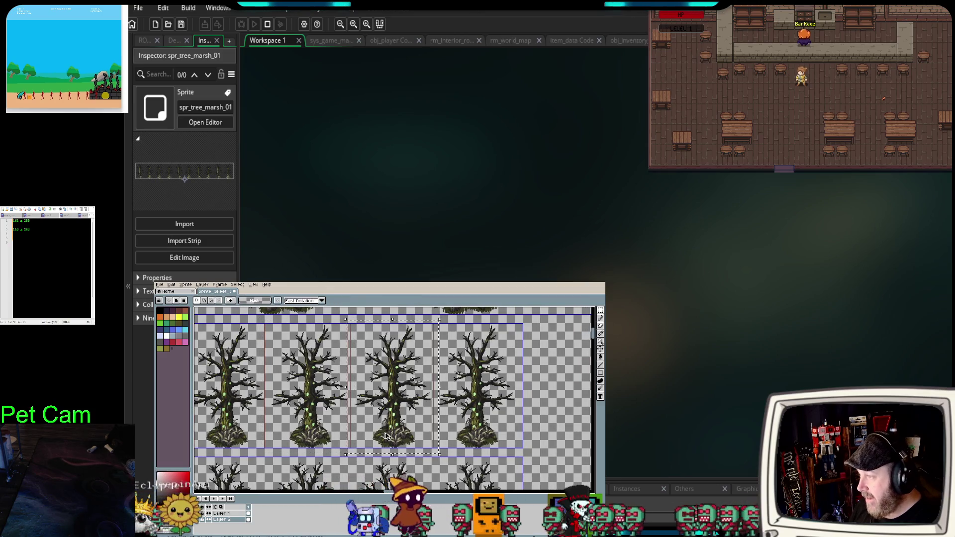
key("Left")
key("Left")
key("Left")
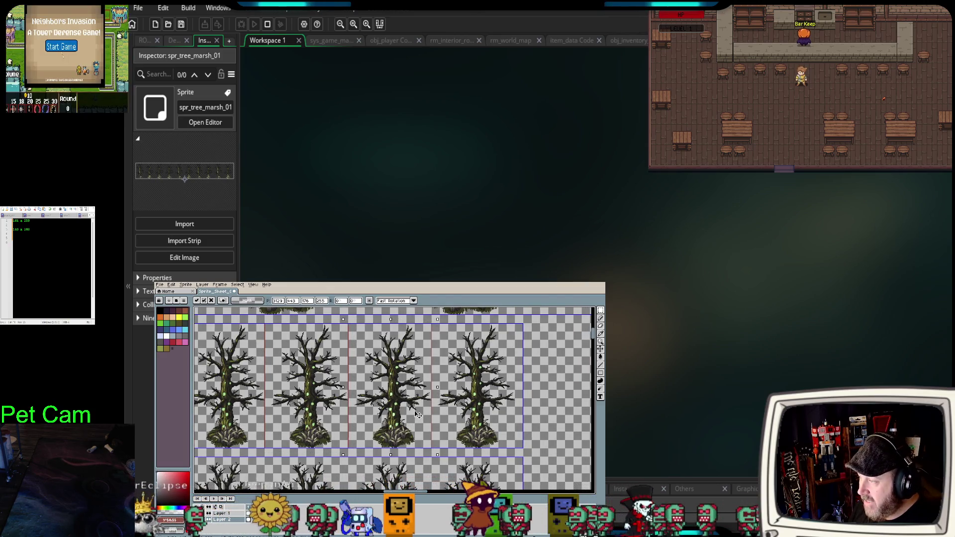
key("Right")
key("Right")
key("Right")
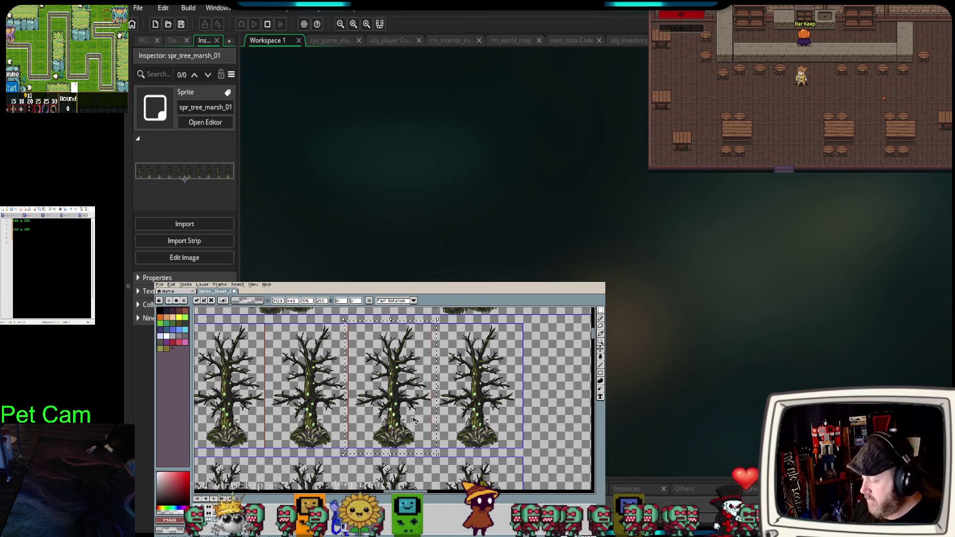
key("Return")
left_click_drag(413, 421, 496, 422)
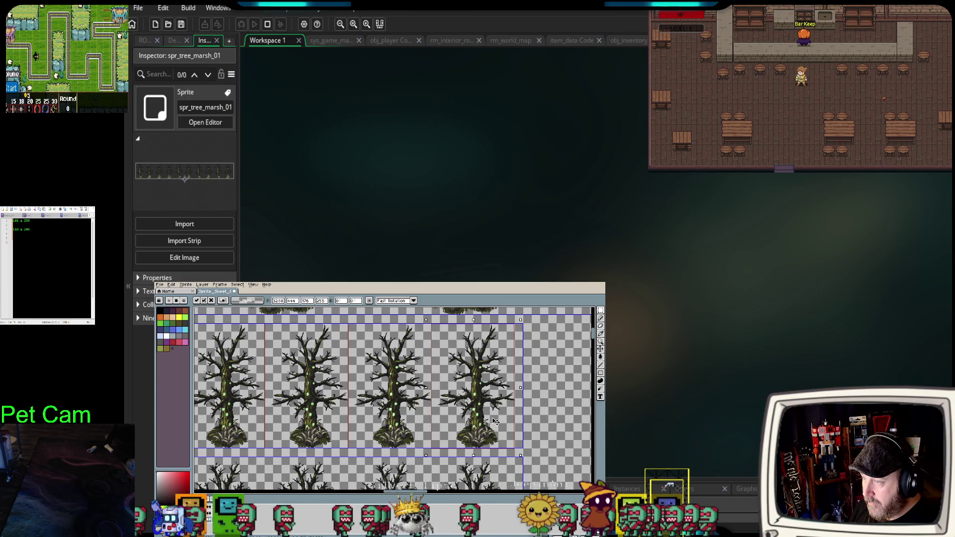